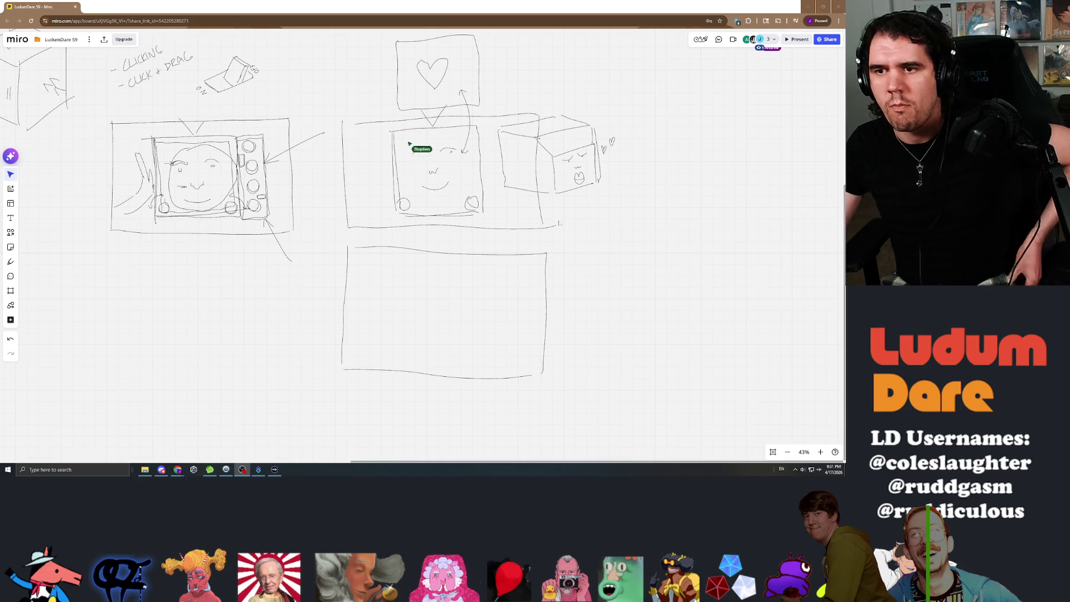
Step: Zoom the storyboard out to 25% and bring up the pen's colour and thickness choices
scroll(326, 369, down, 5)
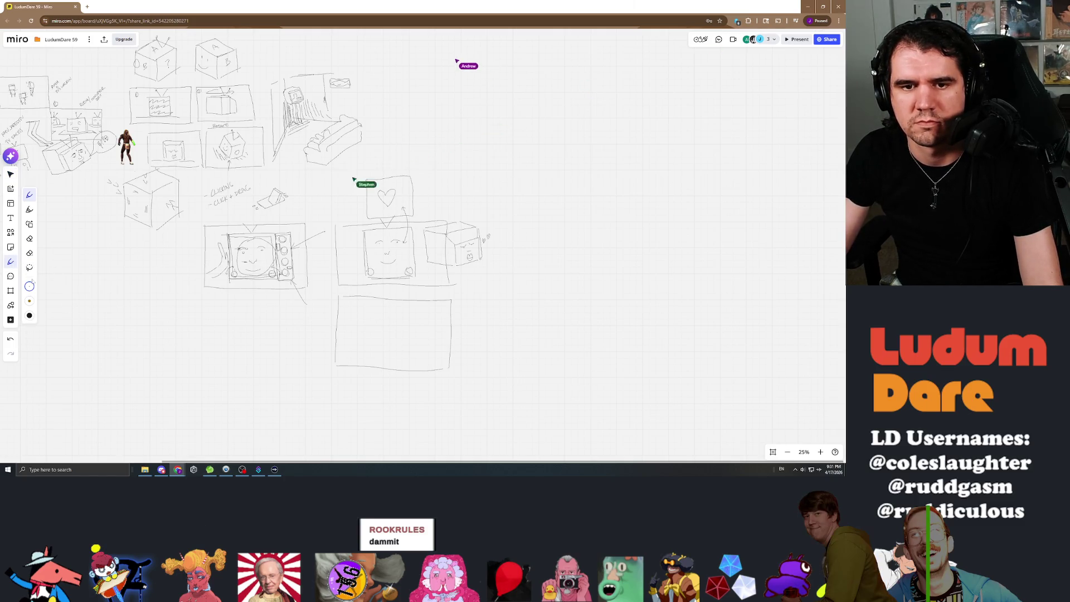
click(30, 316)
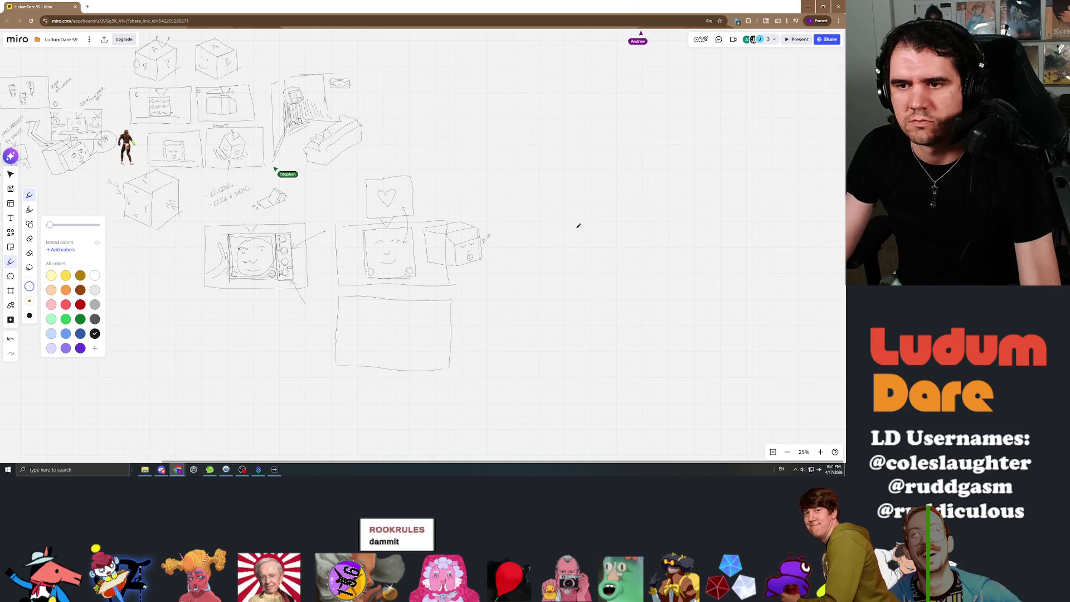
Step: Zoom in and draw a pen stroke across the arrow below the heart box
scroll(520, 184, up, 5)
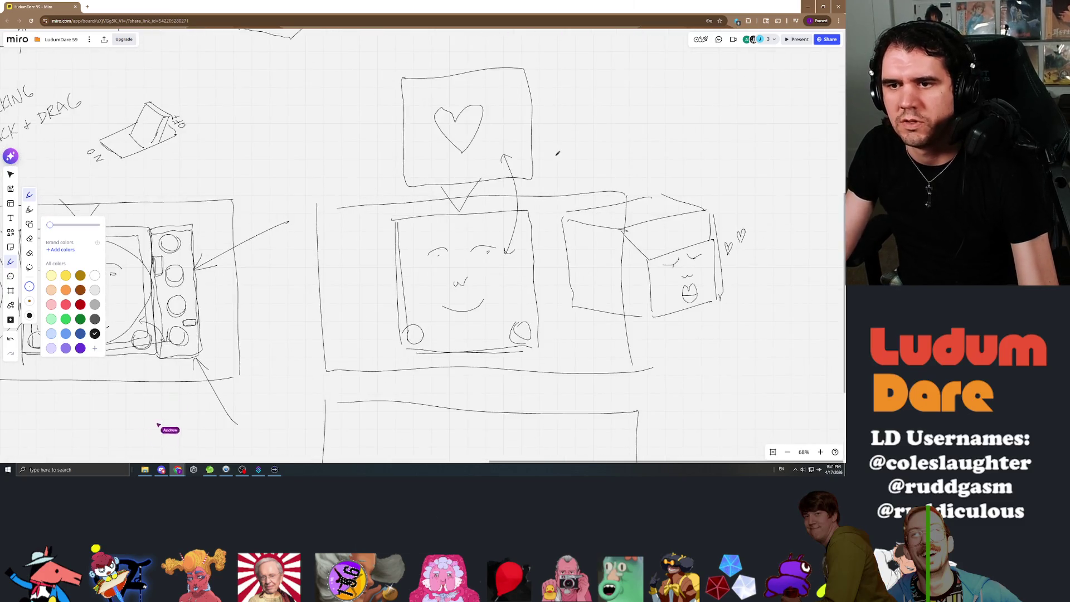
drag(581, 146, 533, 173)
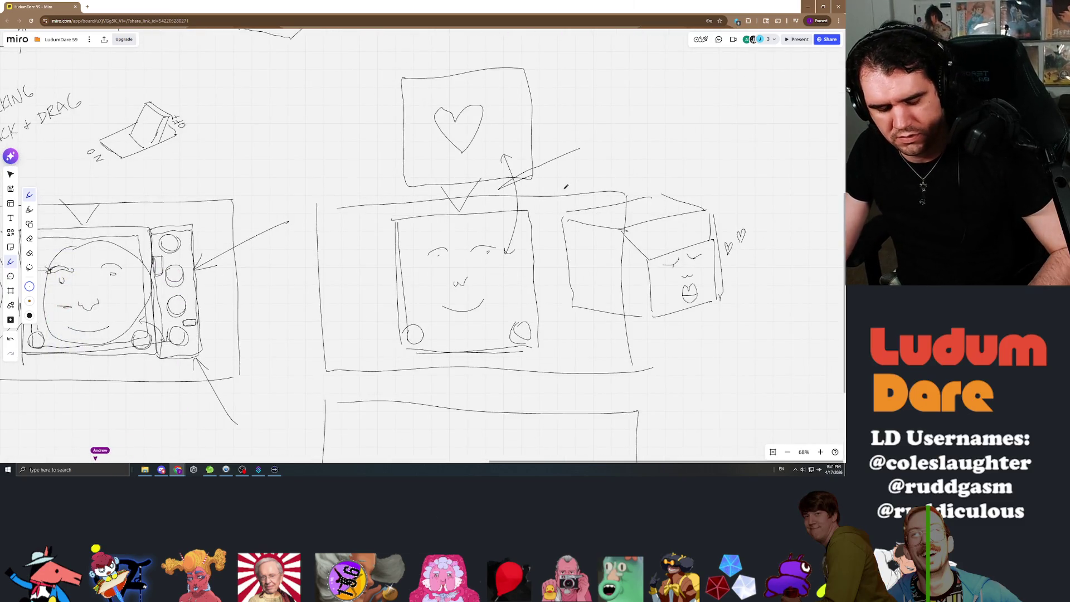
scroll(585, 71, down, 5)
Step: Pan and zoom the view to the empty area beneath the TV sketch
scroll(585, 70, left, 5)
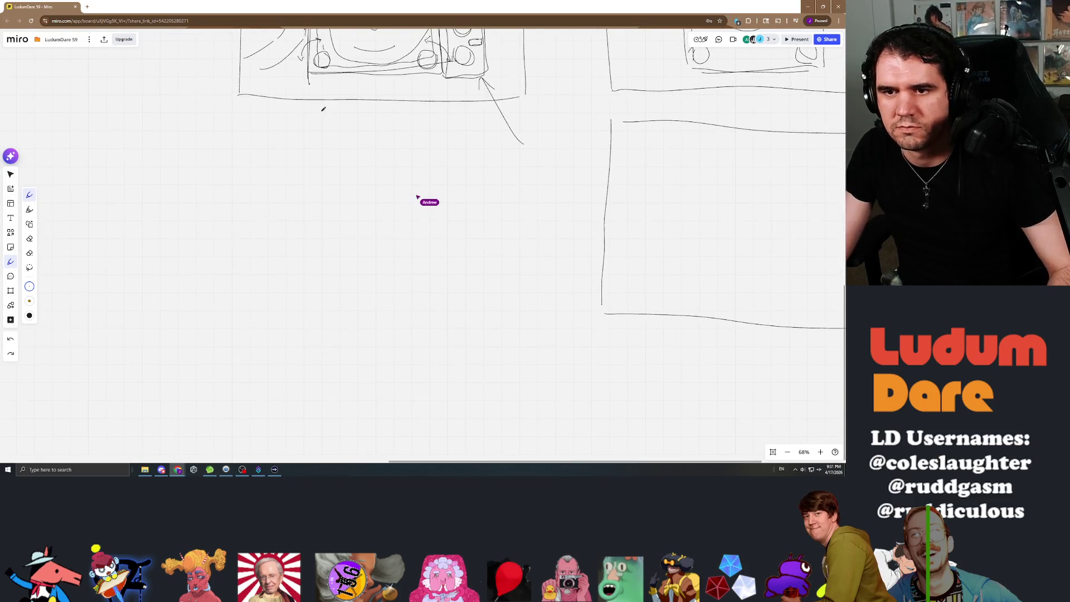
scroll(332, 133, down, 5)
scroll(397, 233, up, 10)
scroll(397, 233, up, 5)
scroll(395, 254, up, 3)
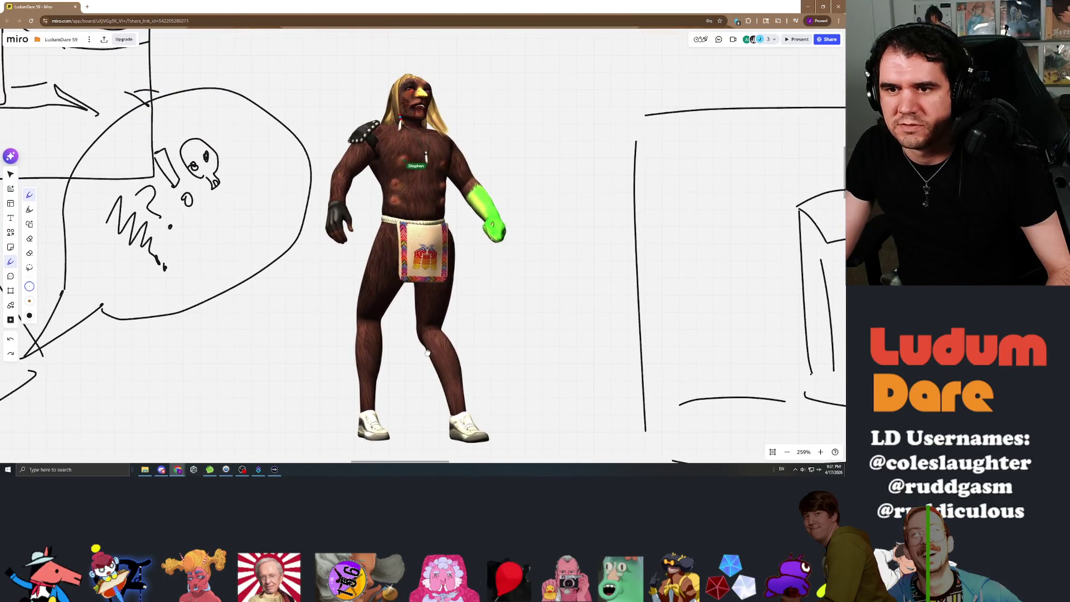
scroll(427, 352, down, 10)
scroll(449, 251, up, 3)
scroll(449, 251, right, 1)
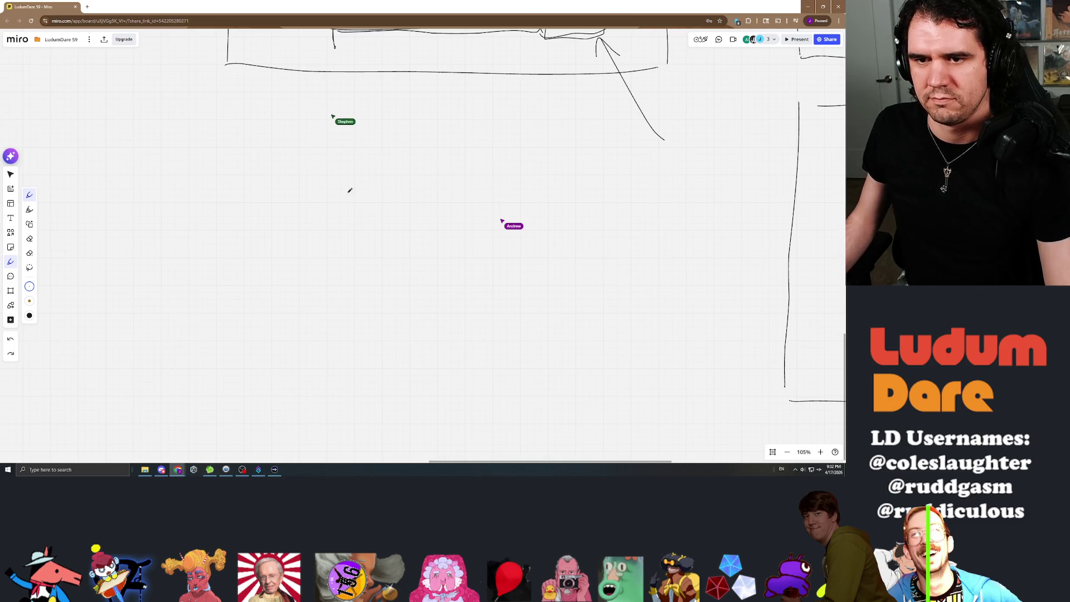
Step: Sketch an outer frame, an inner screen rectangle, and a small pointed figure inside it
mouse_move(337, 305)
mouse_down()
mouse_move(351, 342)
mouse_move(498, 319)
mouse_up()
mouse_move(606, 227)
mouse_down()
mouse_move(593, 167)
mouse_move(341, 182)
mouse_move(346, 198)
mouse_up()
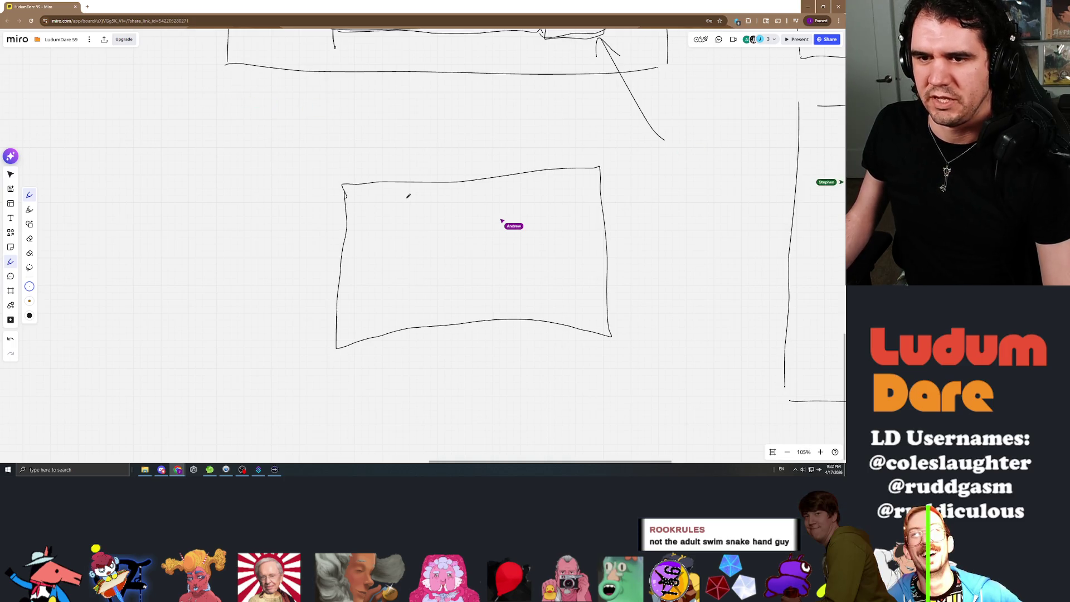
mouse_move(399, 236)
mouse_down()
mouse_move(397, 298)
mouse_move(515, 298)
mouse_up()
drag(531, 262, 528, 185)
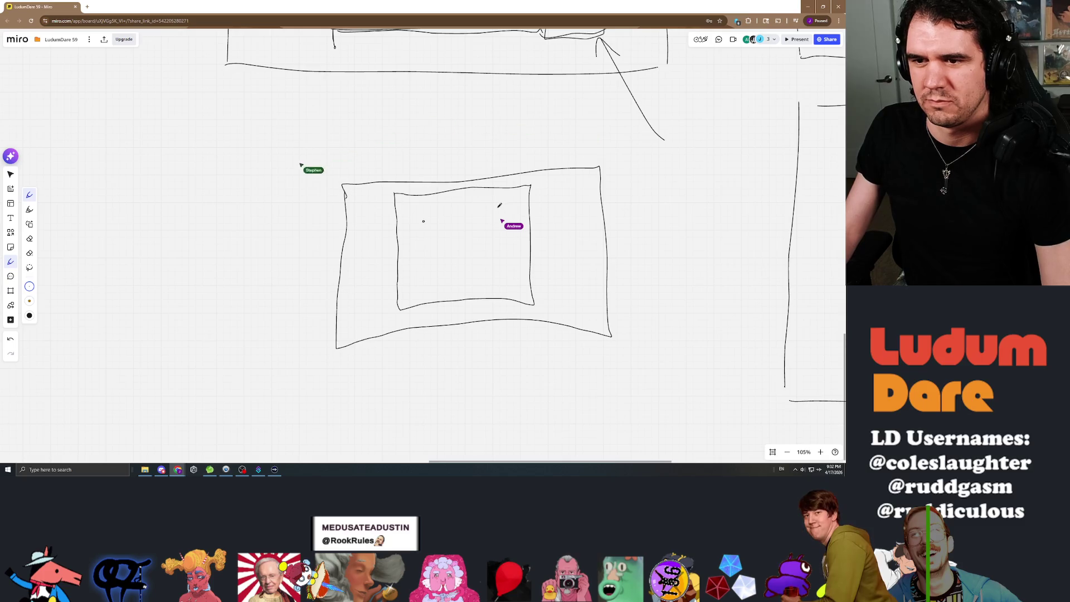
mouse_move(420, 269)
mouse_down()
mouse_move(503, 241)
mouse_move(447, 271)
mouse_move(503, 243)
mouse_up()
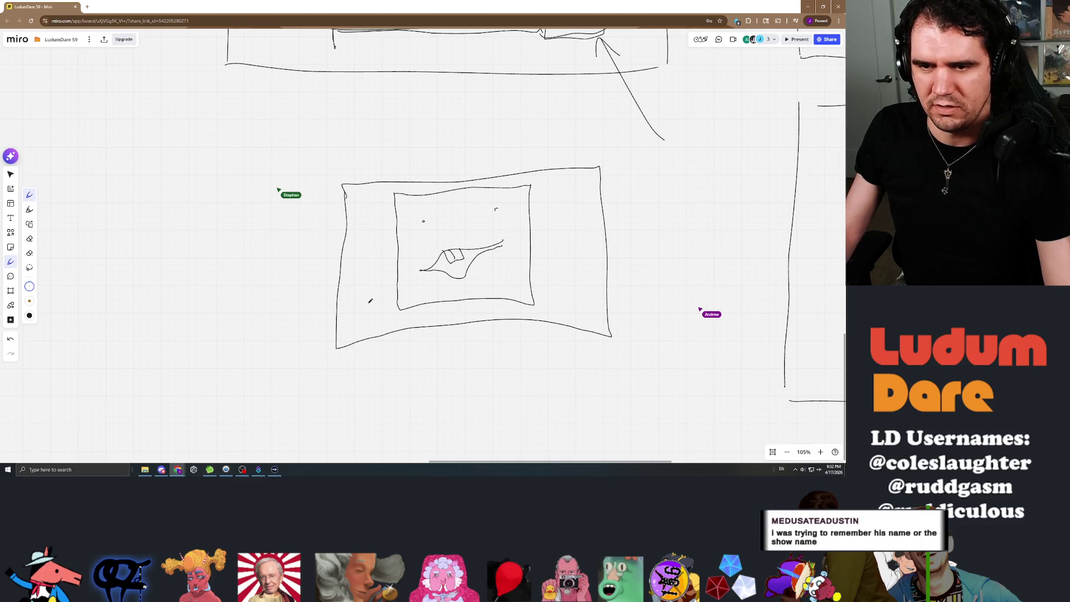
Step: Draw dials in the frame's lower-left and lower-right corners, with spokes and a curved rotation arrow
mouse_move(375, 296)
mouse_down()
mouse_move(366, 295)
mouse_move(372, 302)
mouse_up()
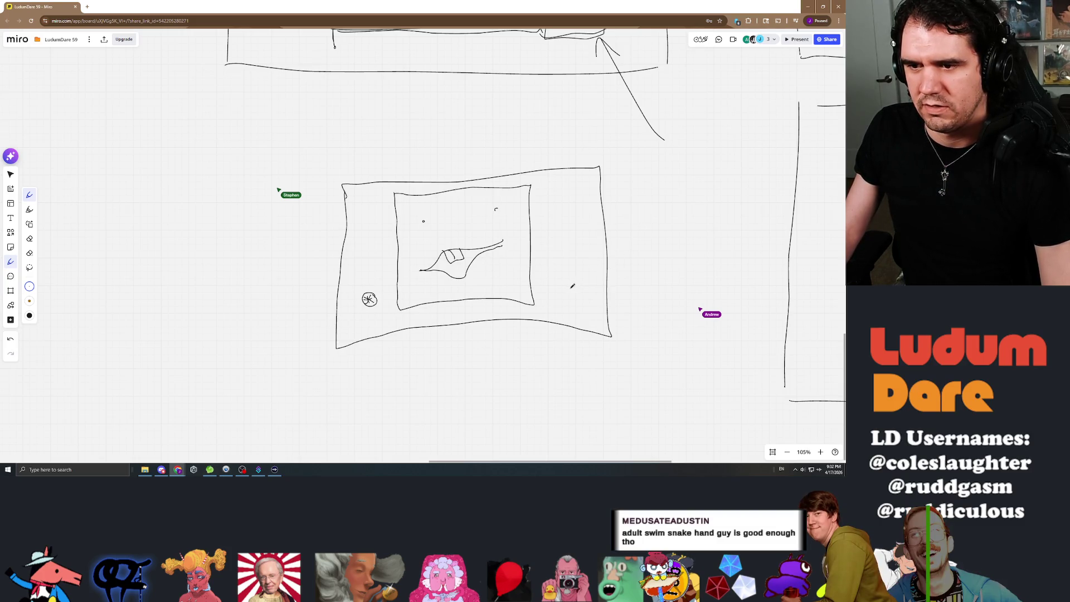
mouse_move(571, 283)
mouse_down()
mouse_move(582, 291)
mouse_move(572, 283)
mouse_move(570, 294)
mouse_up()
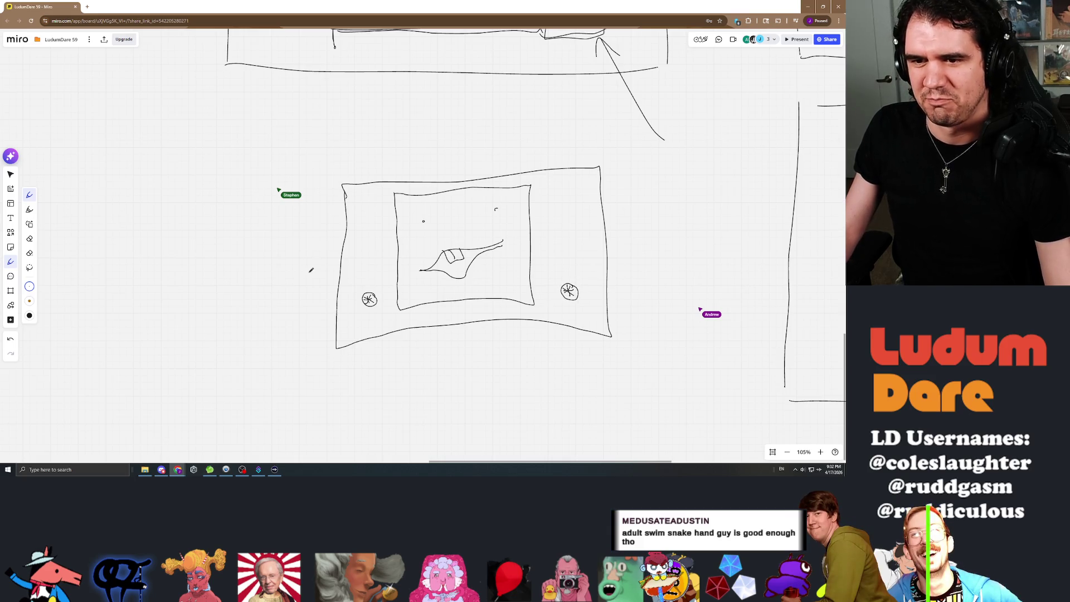
mouse_move(367, 295)
mouse_down()
mouse_move(383, 291)
mouse_move(367, 286)
mouse_up()
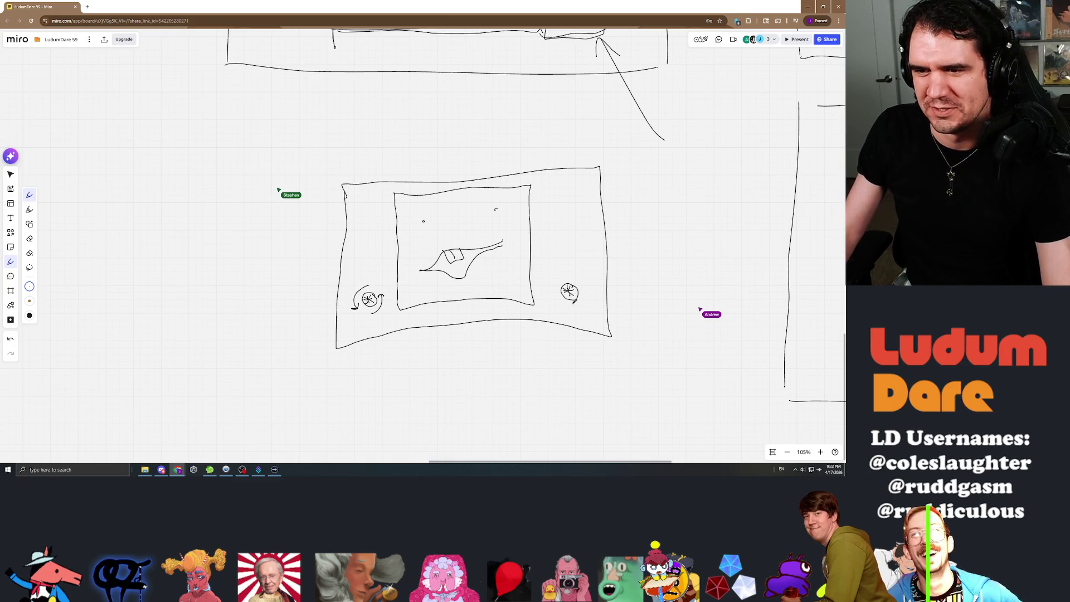
mouse_move(557, 285)
mouse_down()
mouse_move(574, 311)
mouse_move(566, 281)
mouse_move(574, 285)
mouse_up()
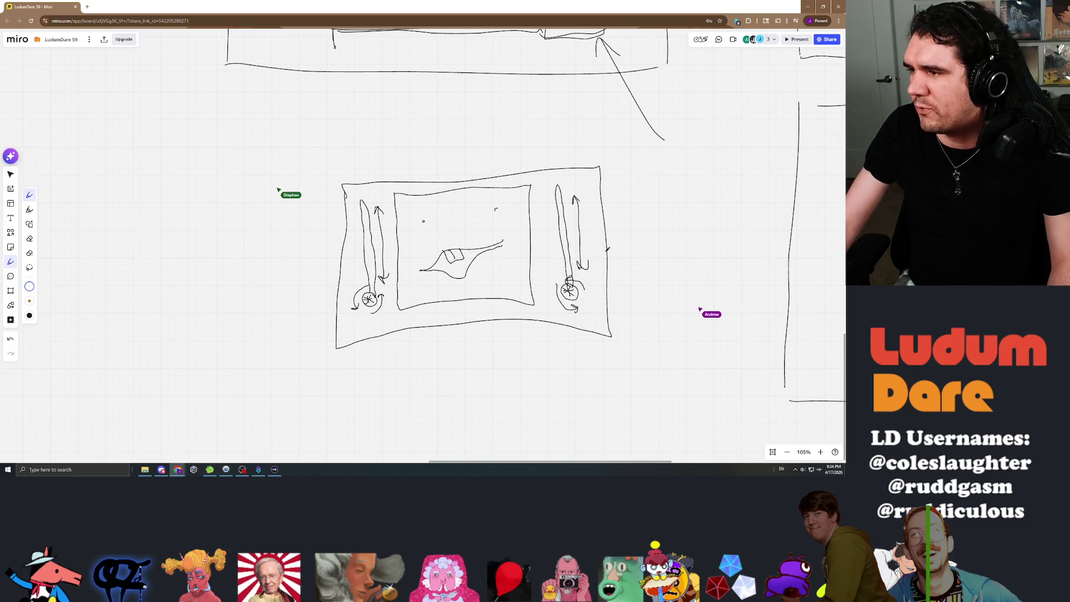
key(alt+Tab)
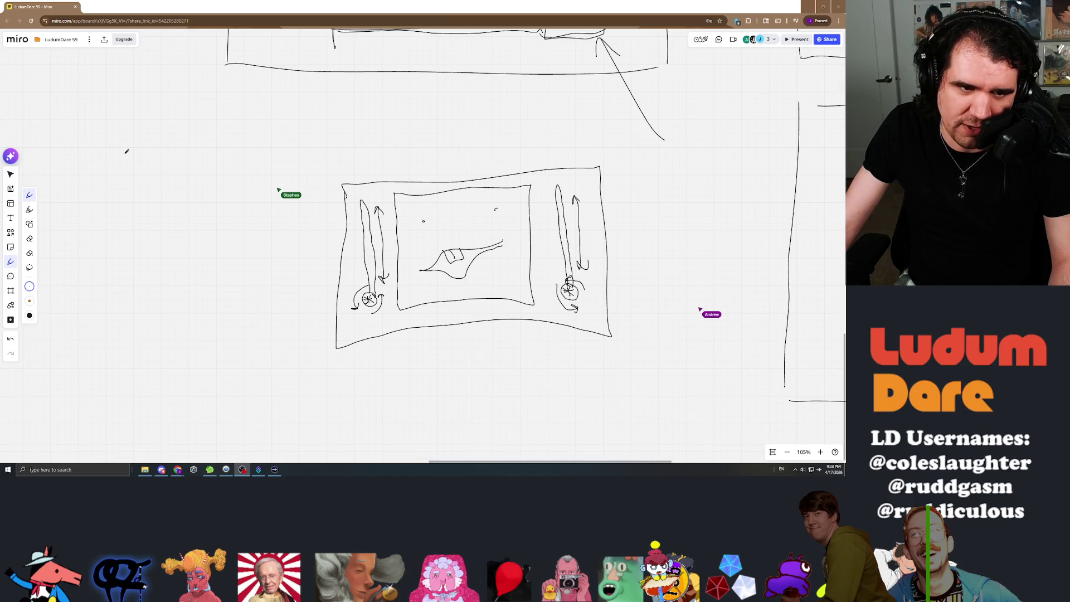
key(alt+Tab)
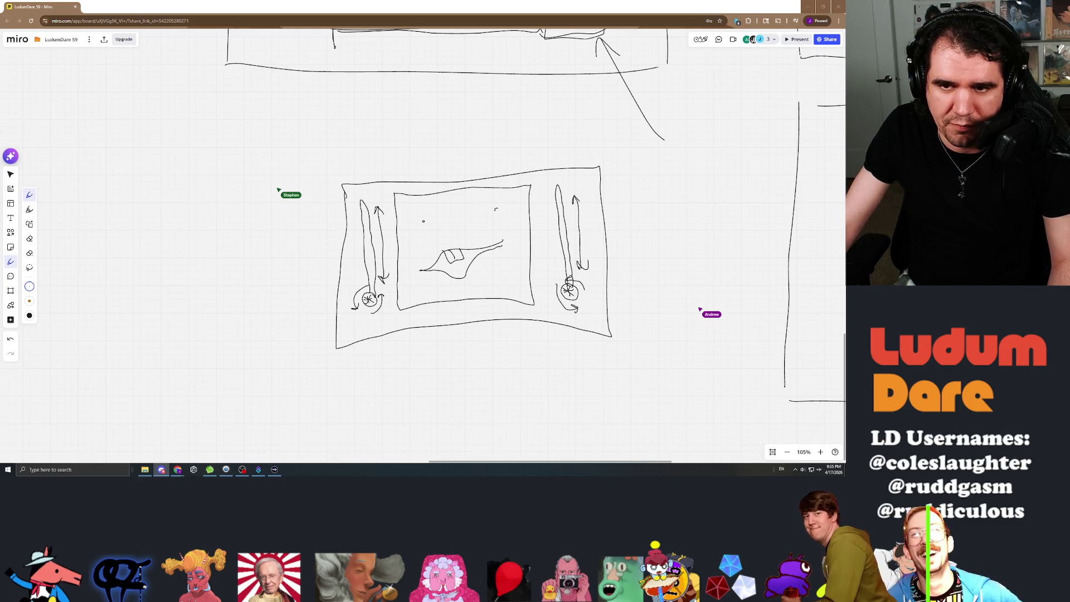
scroll(428, 184, down, 5)
Step: Zoom out to about 27% to see the cubes, framed faces, heart and empty frame
scroll(521, 145, down, 3)
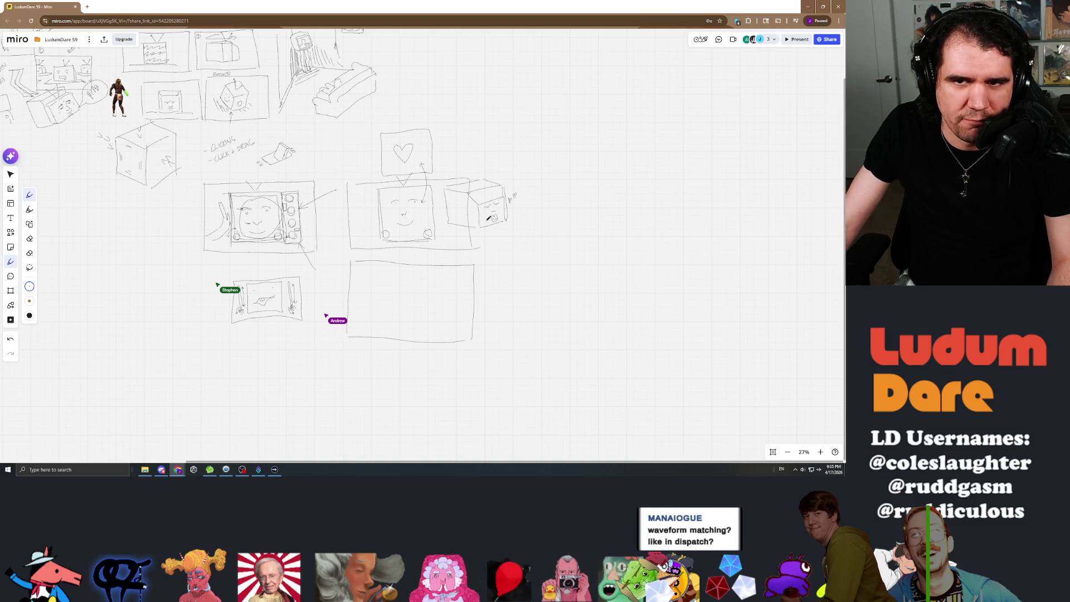
scroll(390, 217, up, 5)
scroll(382, 212, down, 2)
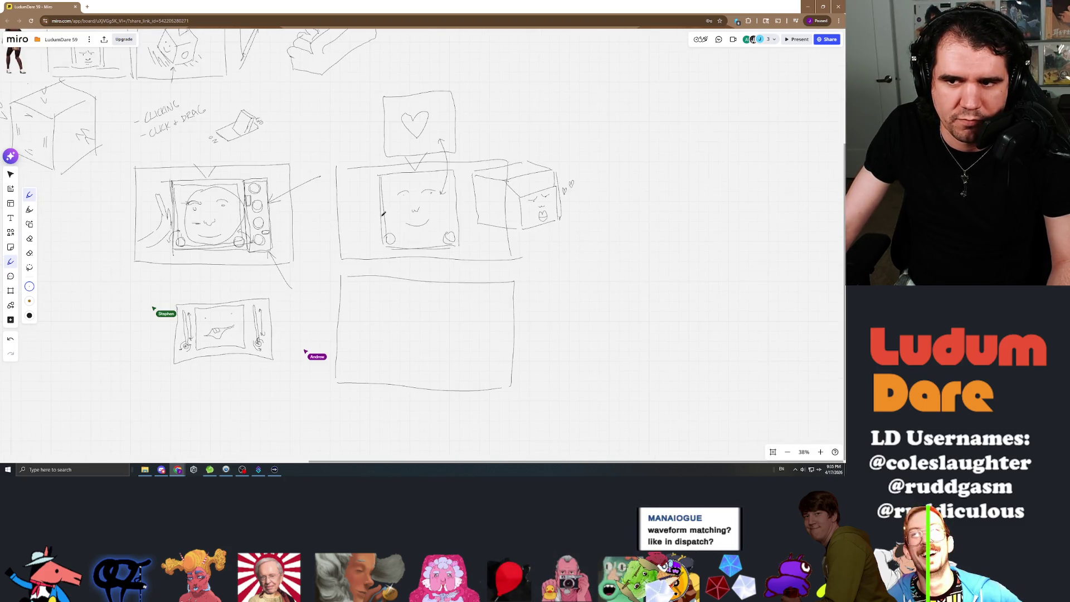
scroll(318, 178, down, 3)
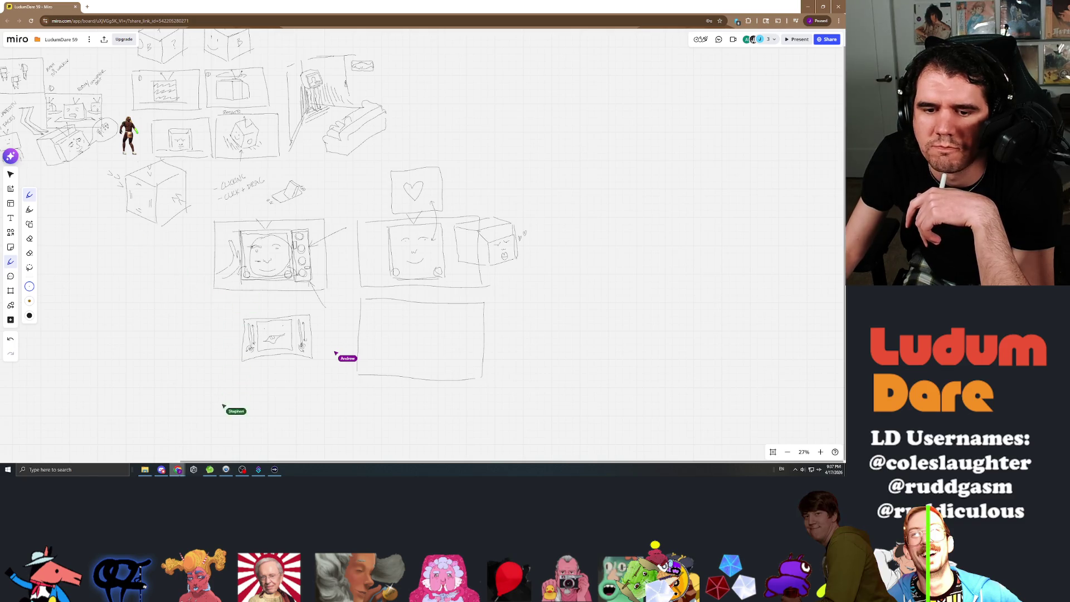
mouse_move(177, 469)
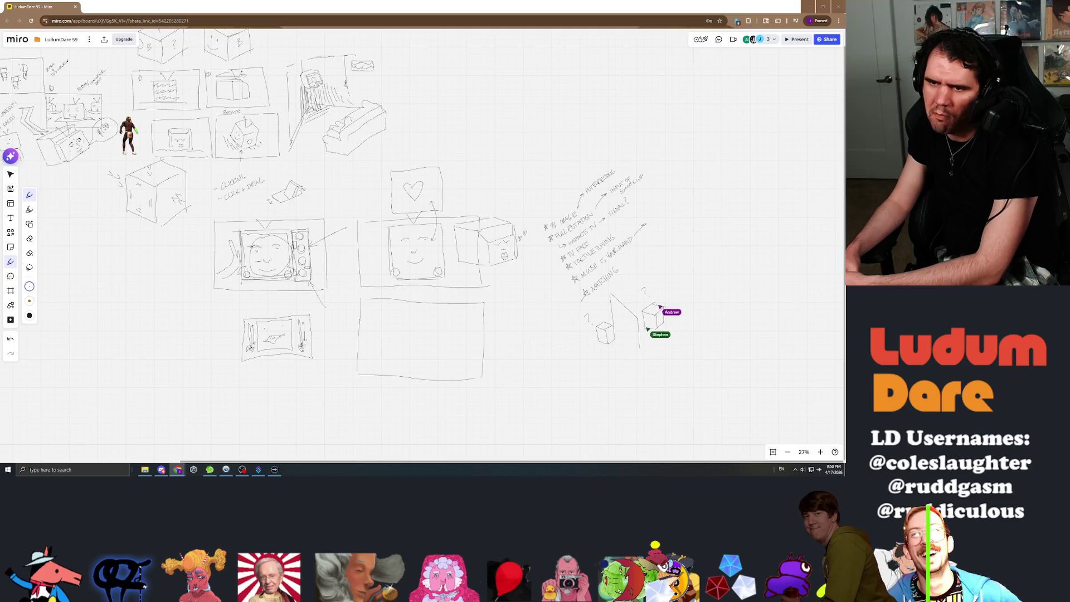
Step: Zoom in and back out on the two cube sketches under the MATCHING note
scroll(628, 347, up, 10)
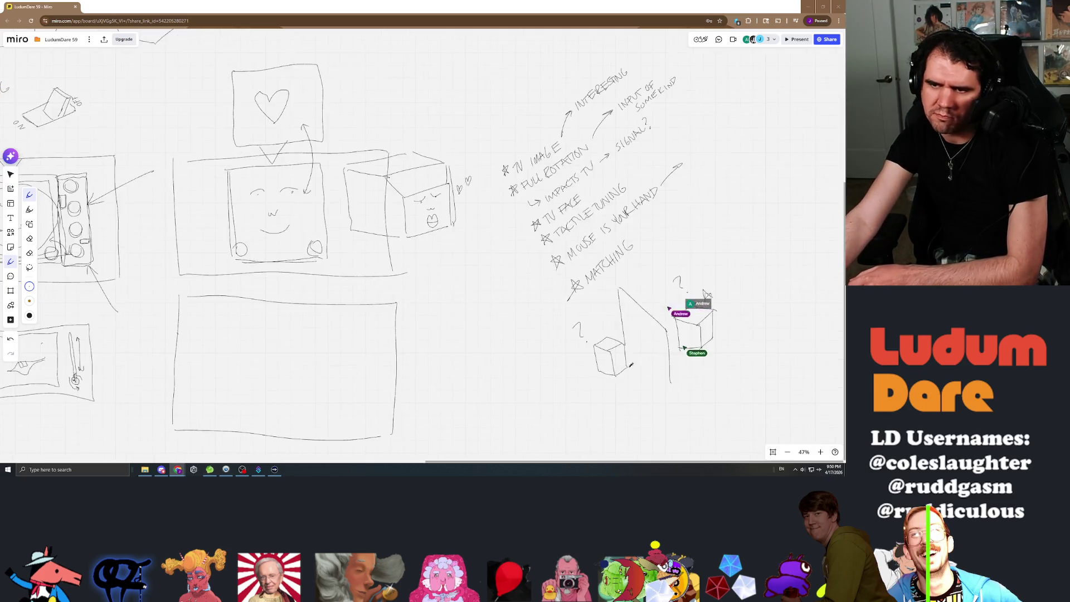
scroll(628, 347, down, 3)
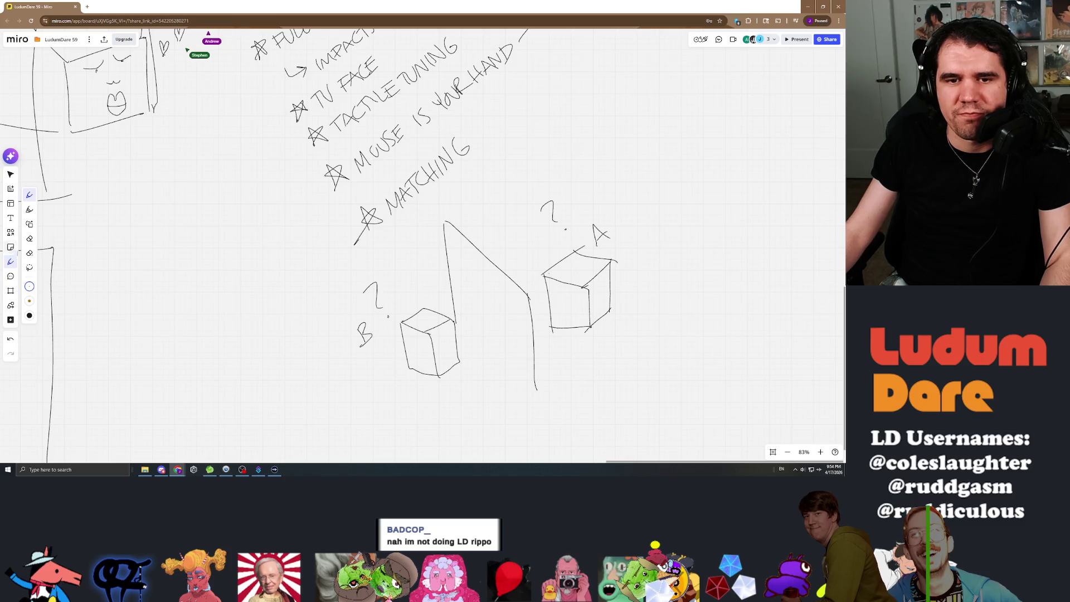
Step: Zoom out from 66% to 34% and pan from the Signal notes to the TV drawings
scroll(245, 234, down, 10)
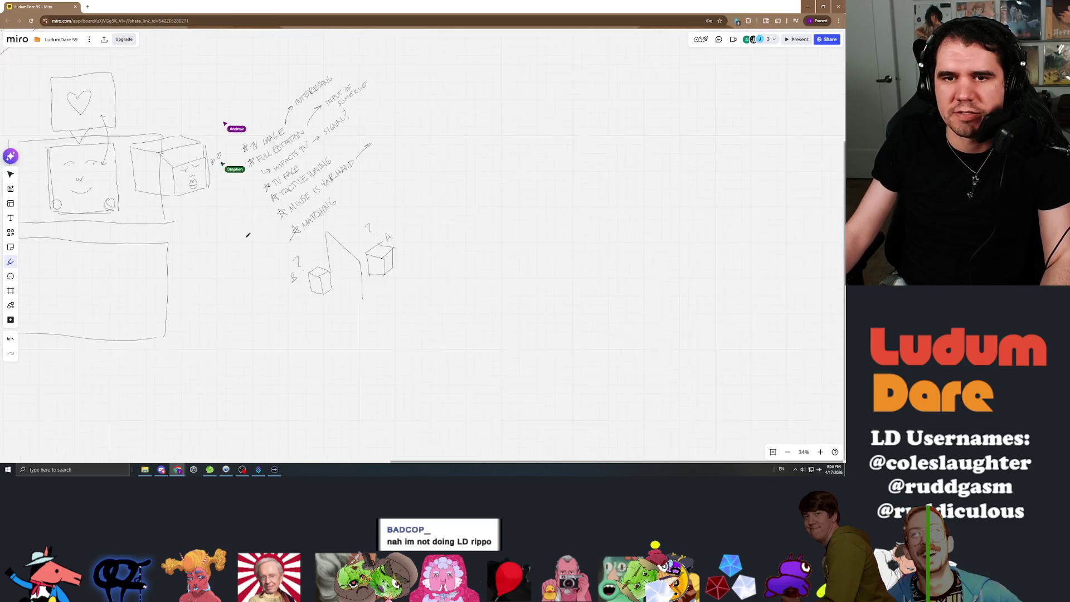
drag(243, 226, 461, 255)
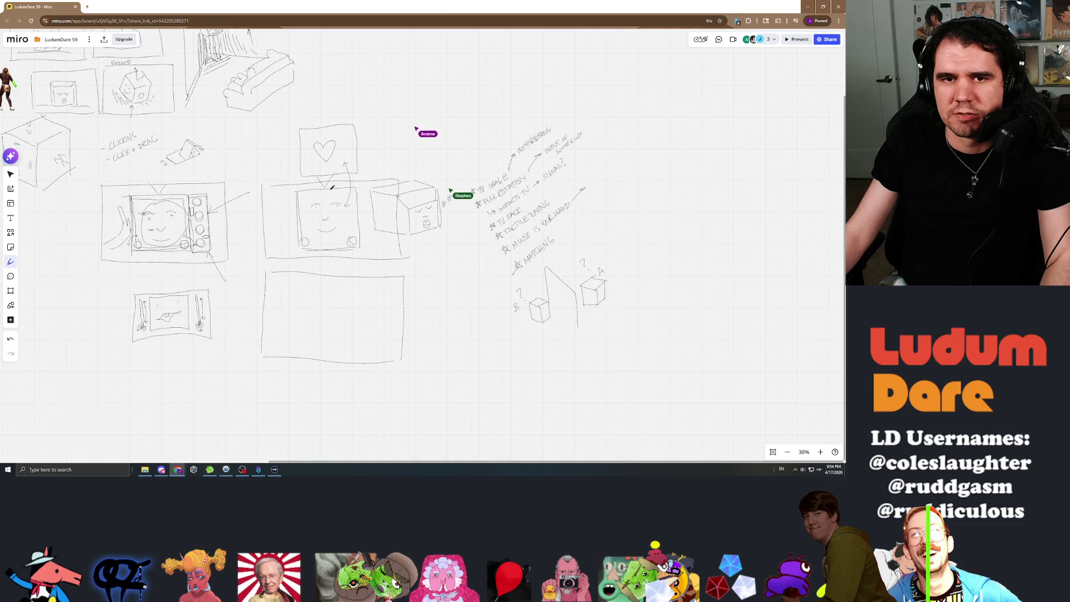
scroll(278, 167, down, 4)
drag(278, 167, 396, 195)
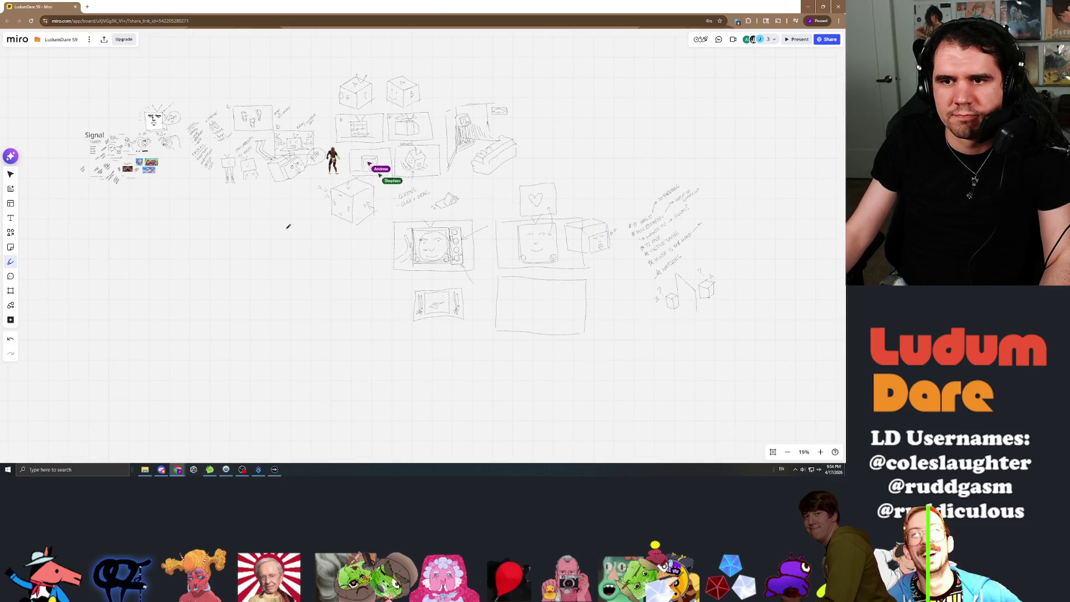
scroll(287, 225, up, 10)
scroll(434, 156, down, 4)
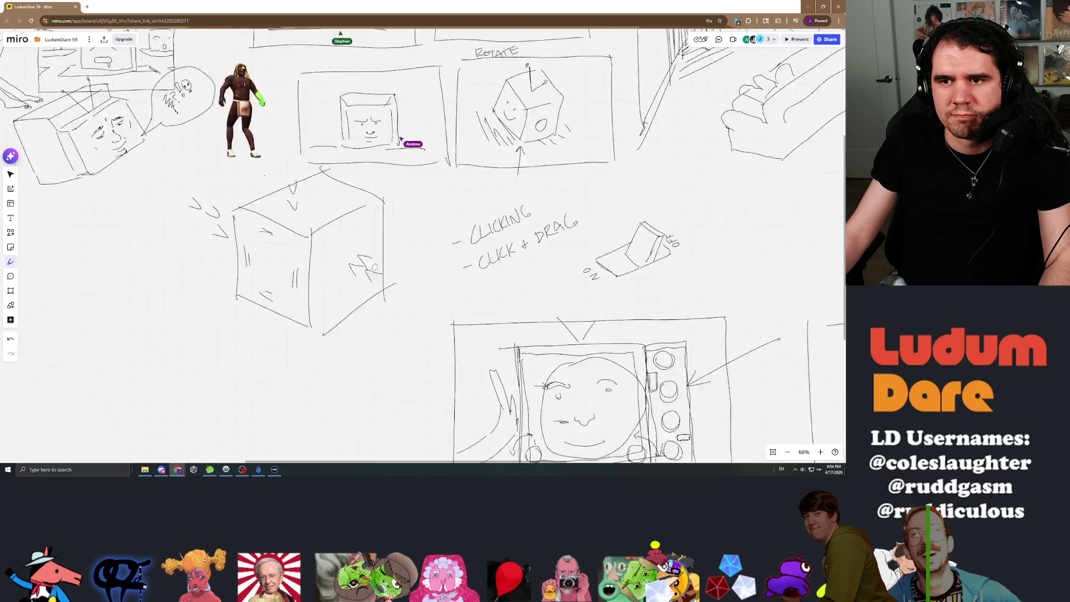
scroll(315, 239, up, 4)
scroll(314, 249, up, 2)
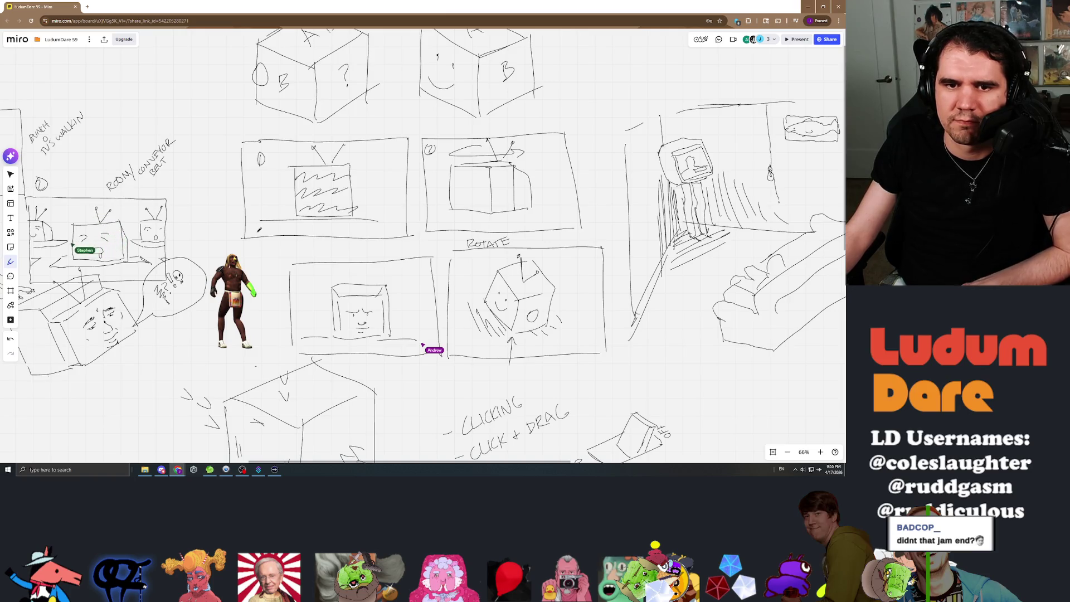
scroll(423, 245, left, 3)
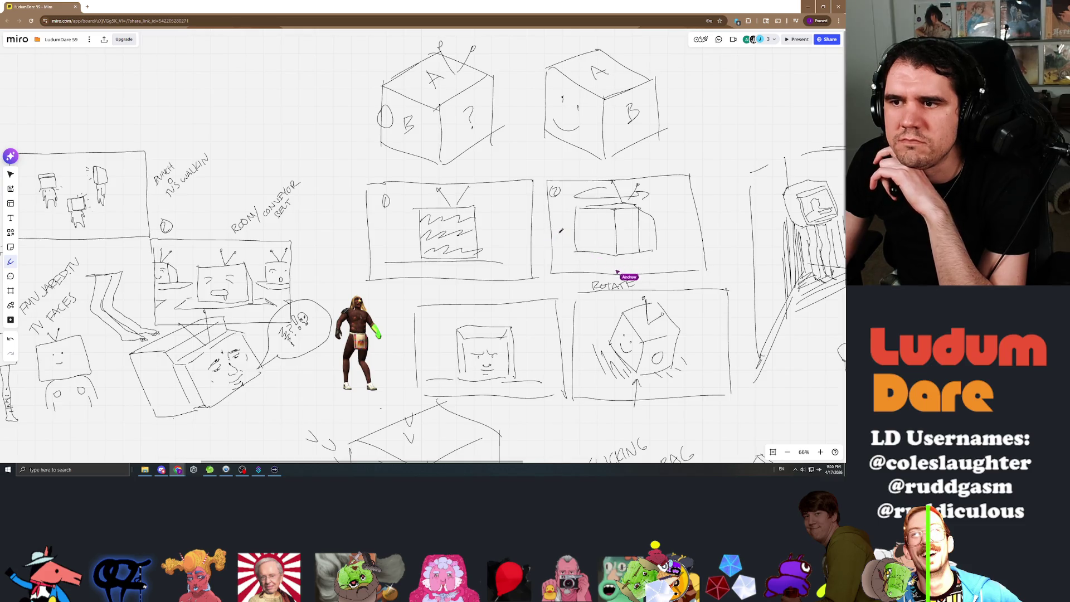
scroll(561, 245, down, 5)
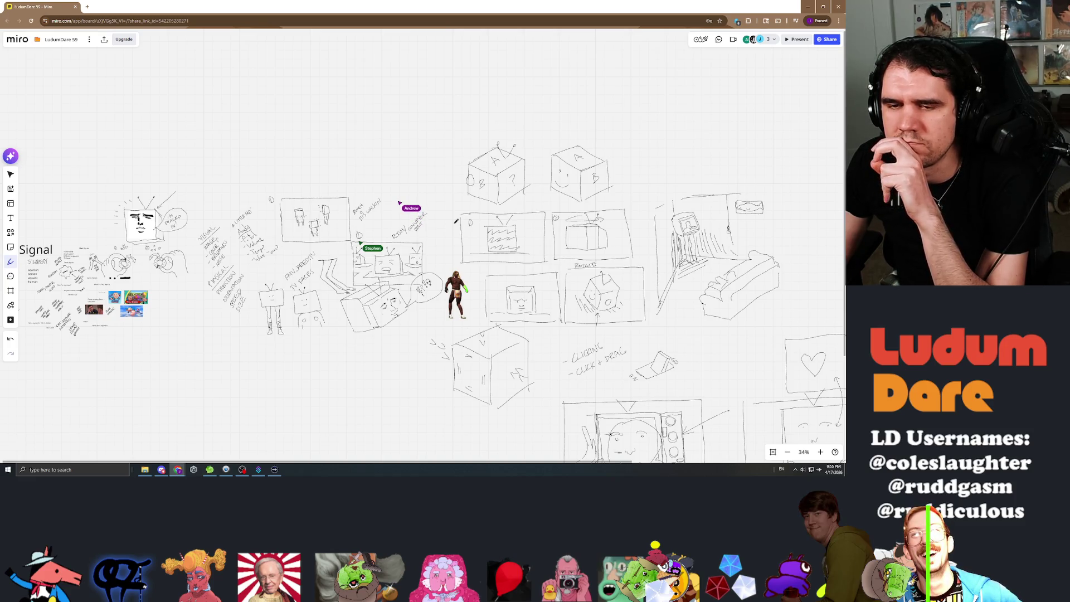
Step: Pan past the A and B cubes and zoom to about 59% on the room-and-sofa sketch
scroll(451, 222, up, 3)
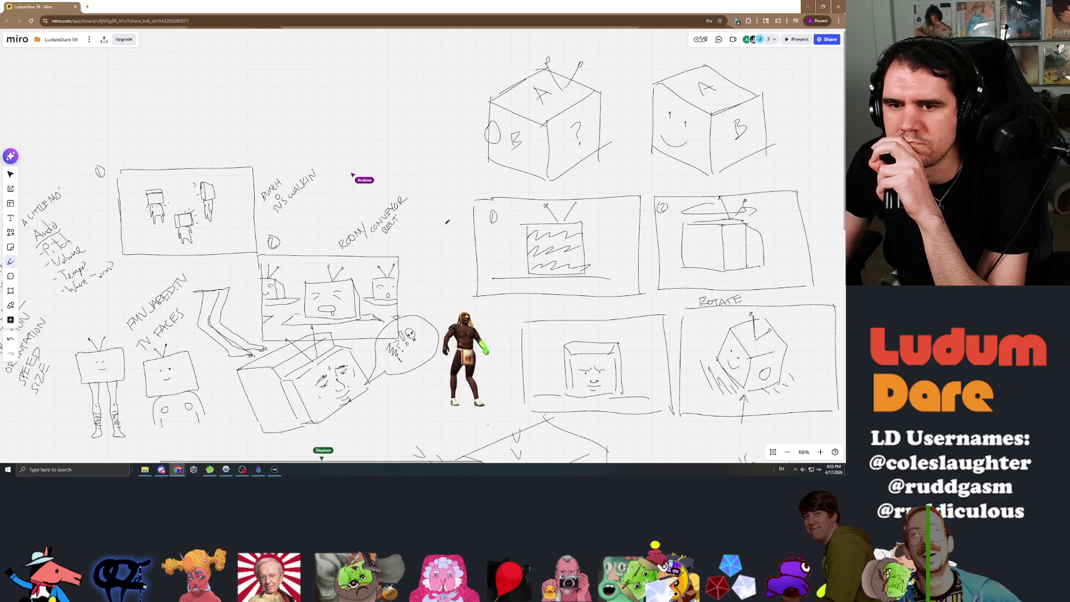
scroll(423, 246, down, 5)
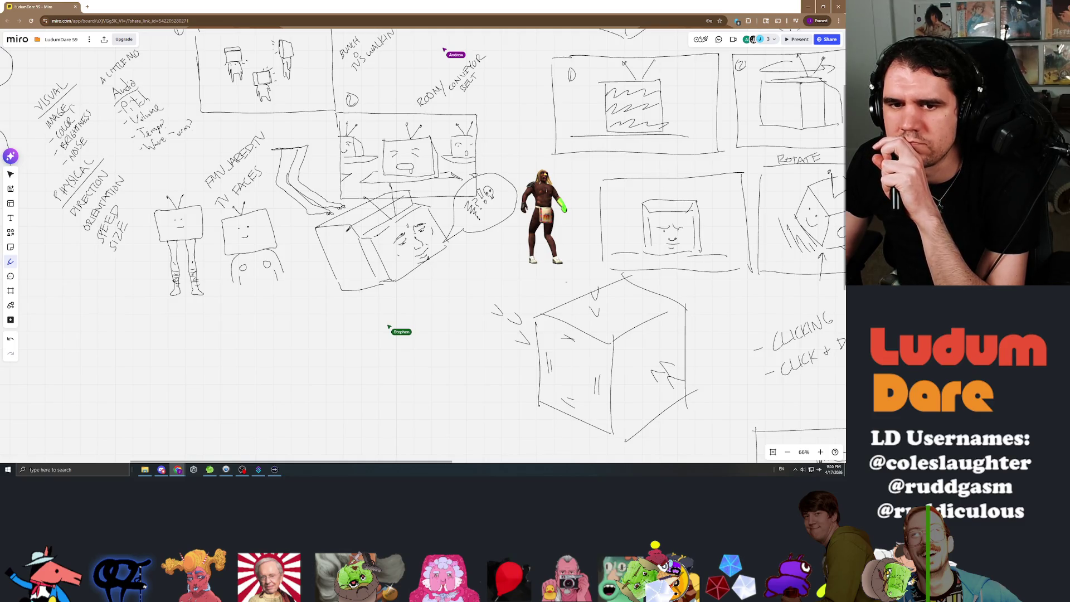
scroll(354, 337, up, 2)
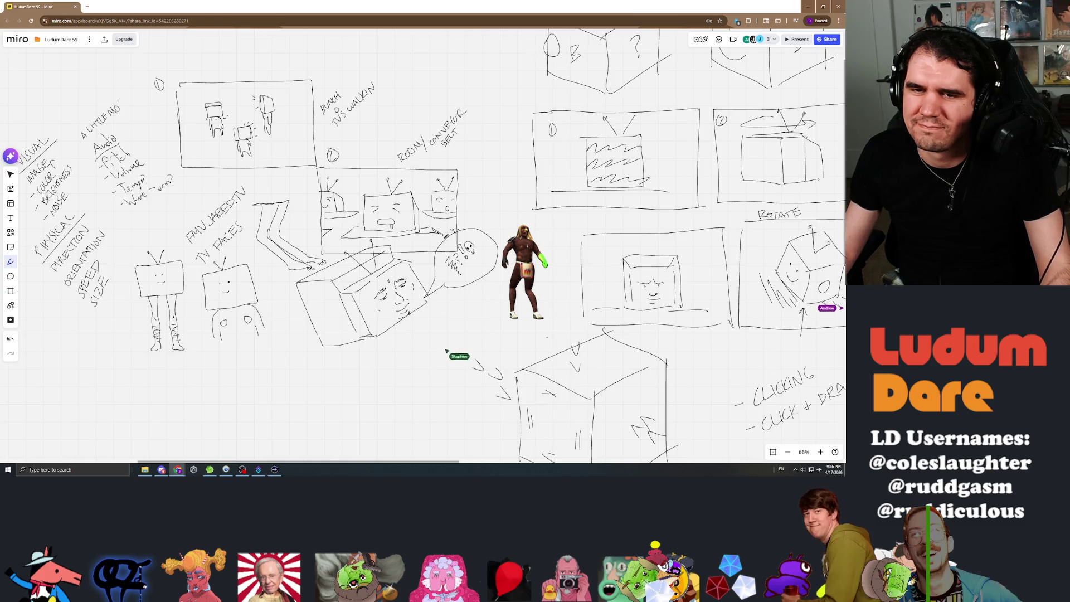
drag(475, 177, 325, 254)
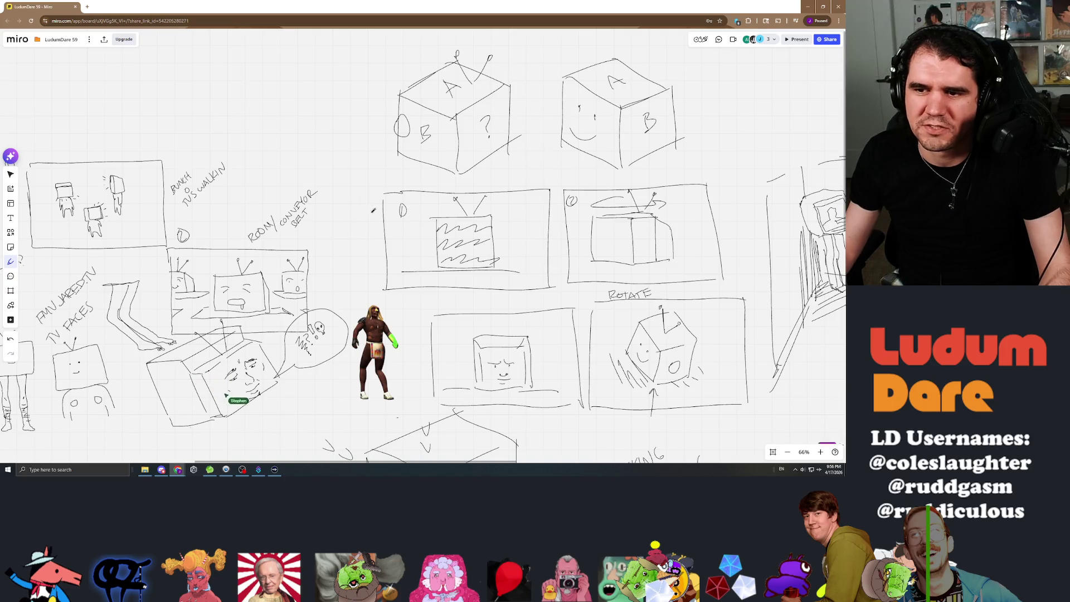
scroll(346, 219, down, 5)
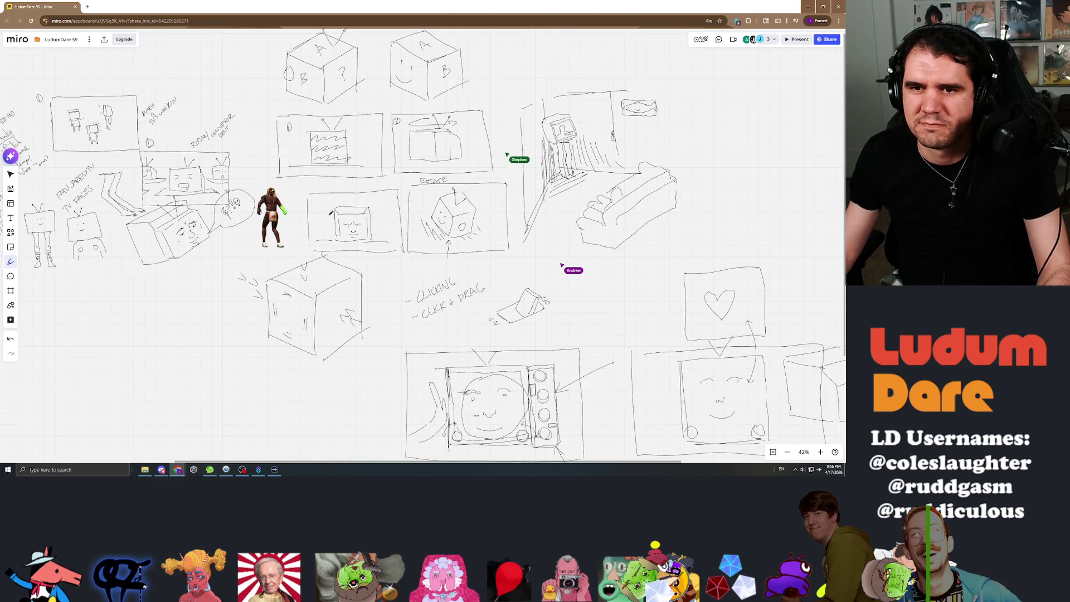
scroll(330, 212, up, 5)
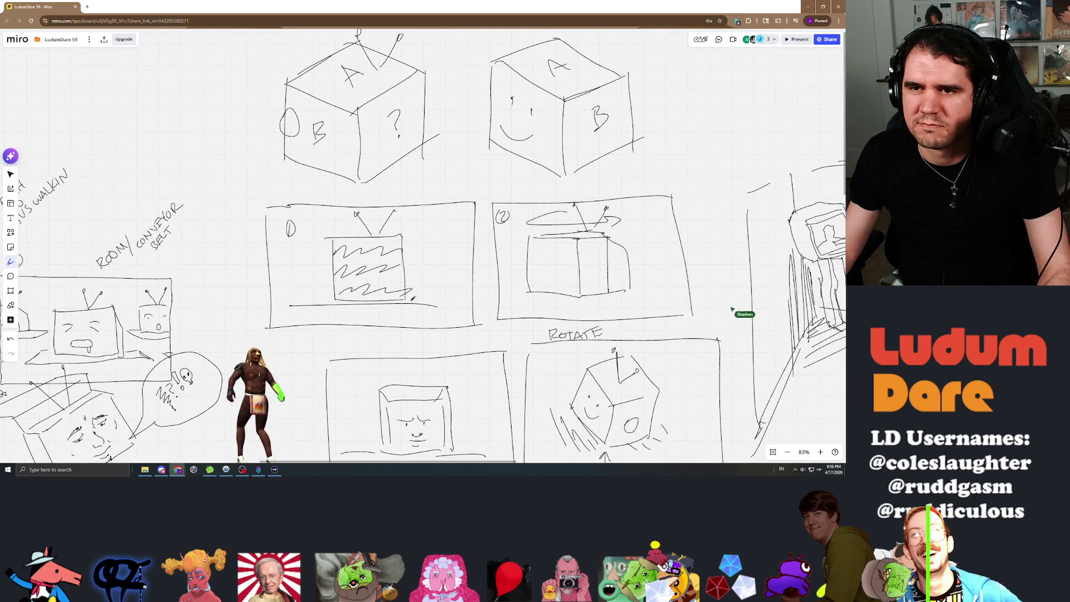
scroll(405, 299, down, 3)
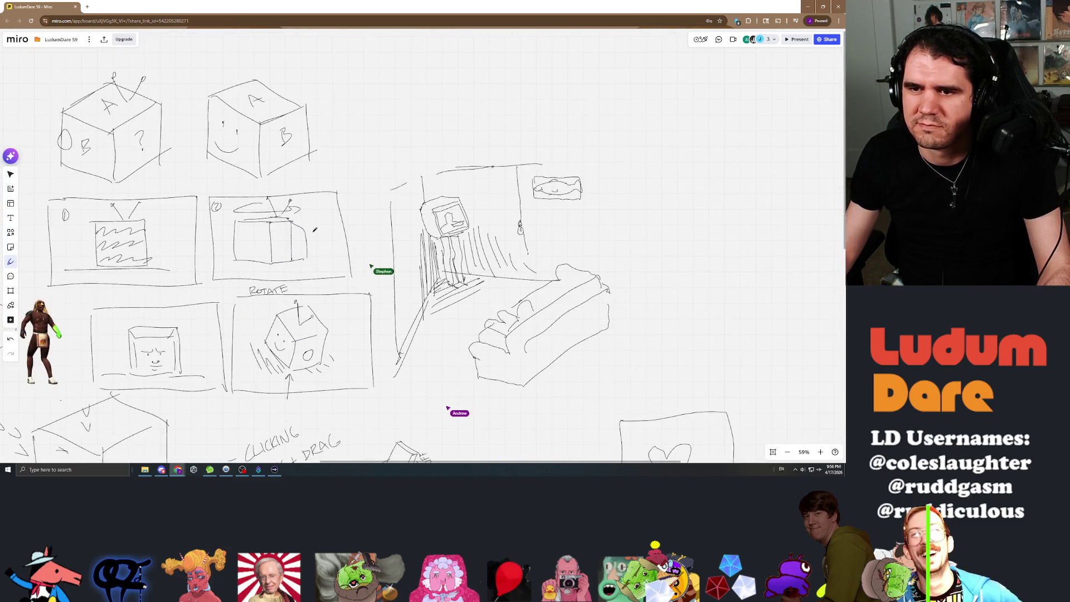
Step: Zoom out to 38% and pan from the Signal notes toward the large TV drawing
scroll(323, 211, down, 3)
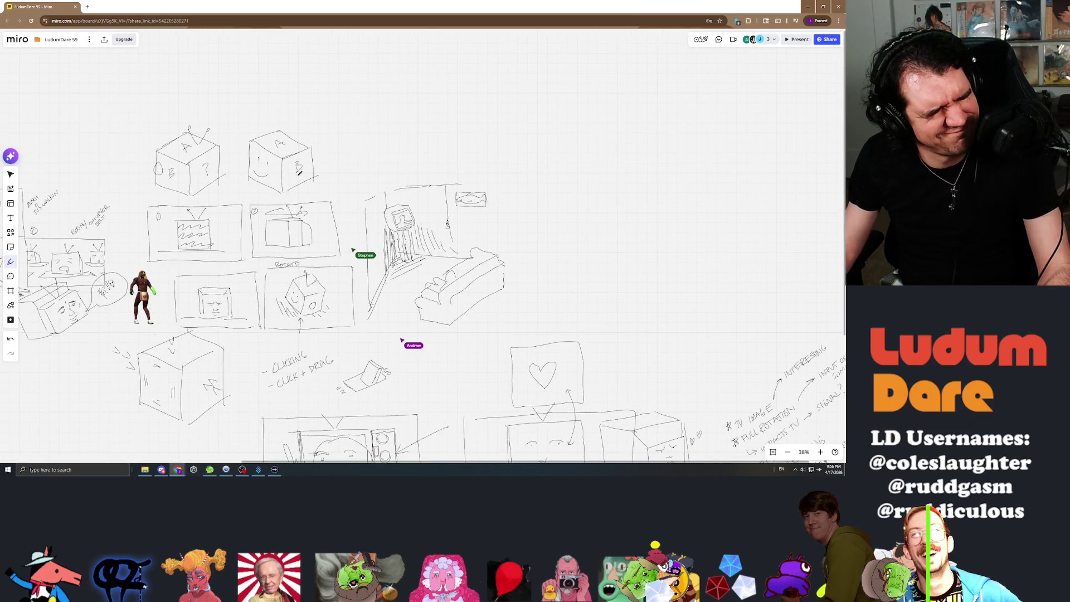
scroll(334, 173, left, 5)
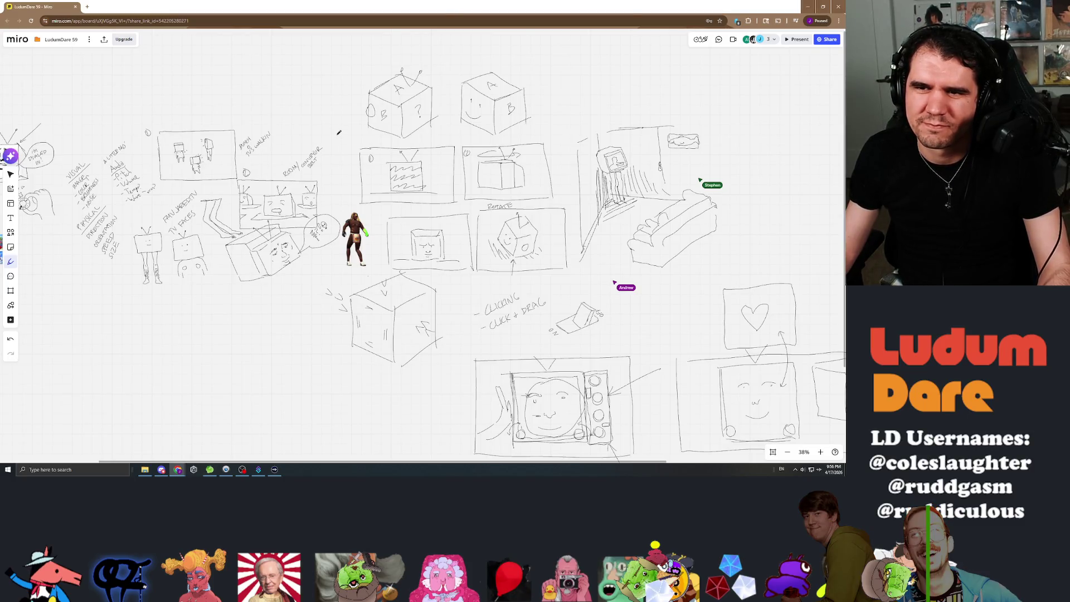
scroll(338, 132, left, 5)
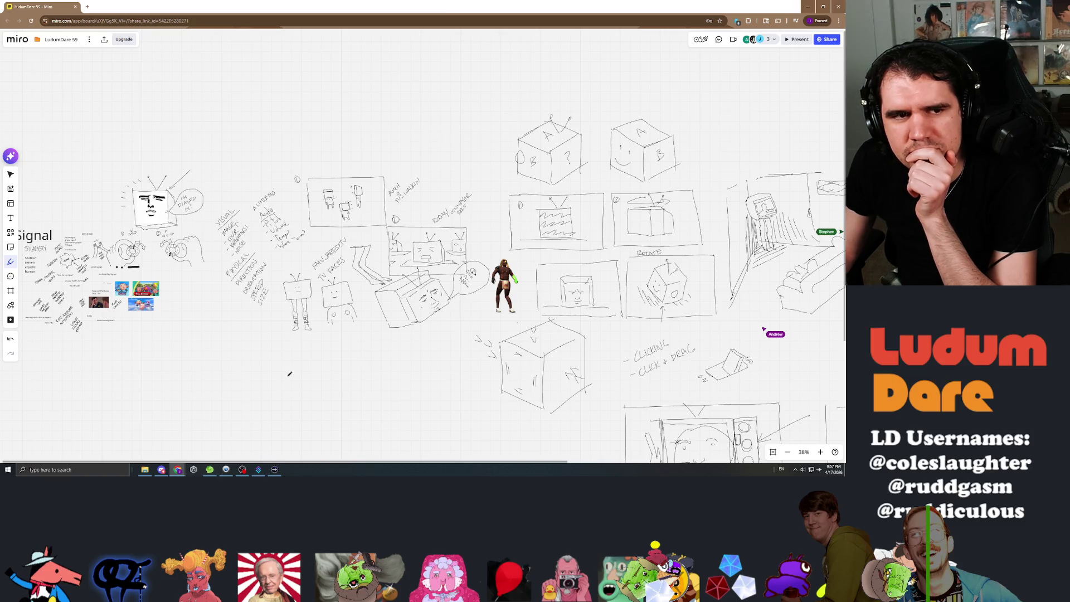
mouse_move(289, 381)
mouse_down()
mouse_move(246, 399)
mouse_move(191, 382)
mouse_move(249, 332)
mouse_move(411, 385)
mouse_up()
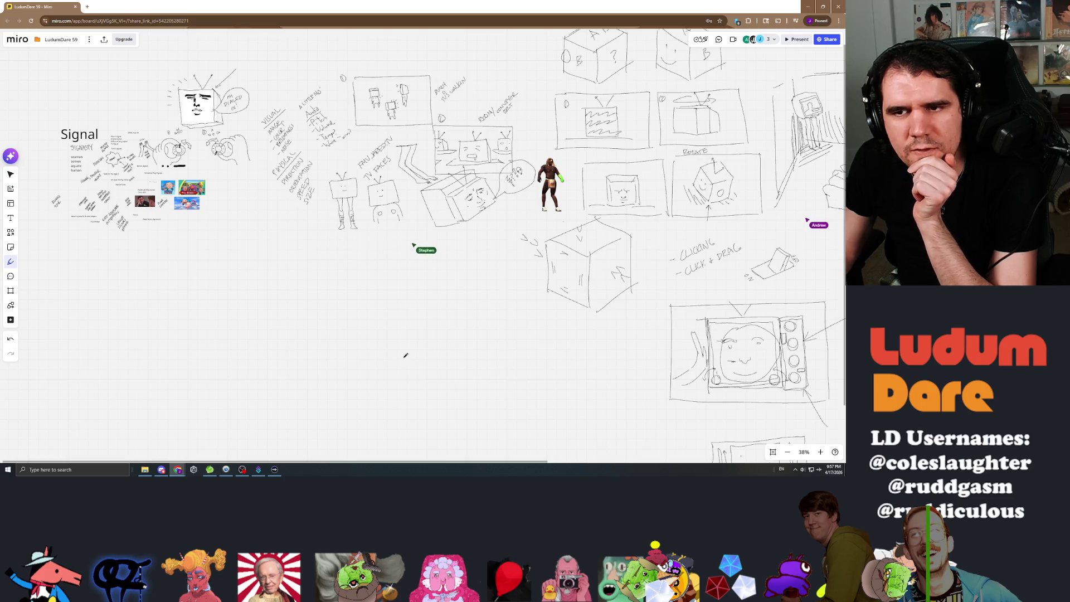
mouse_move(405, 355)
mouse_down()
mouse_move(312, 301)
mouse_move(57, 322)
mouse_up()
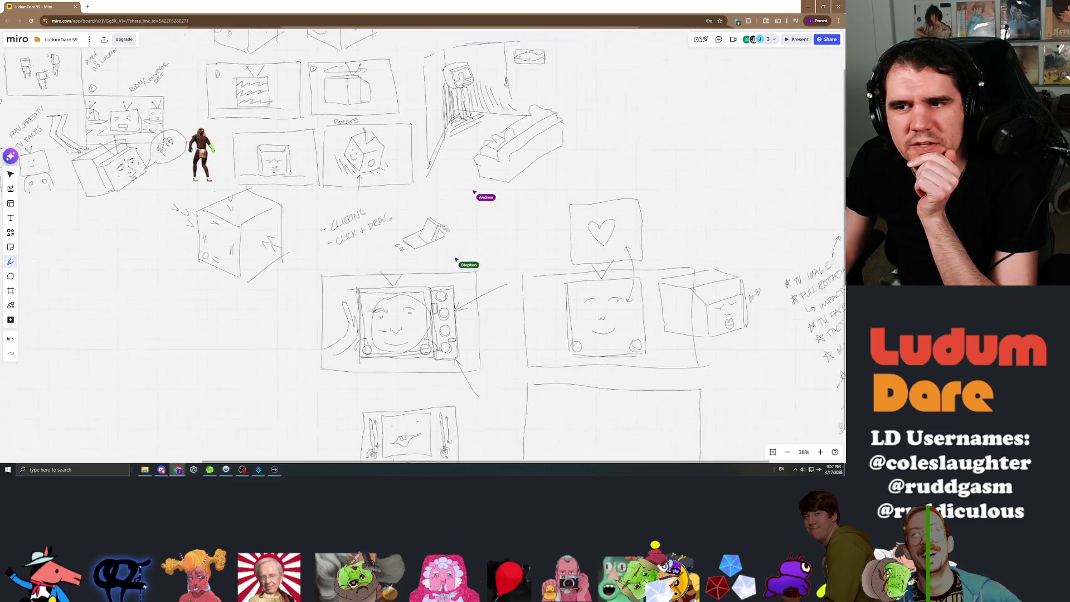
mouse_move(511, 248)
mouse_down()
mouse_move(378, 194)
mouse_move(187, 220)
mouse_move(137, 119)
mouse_move(229, 172)
mouse_move(284, 243)
mouse_move(338, 229)
mouse_up()
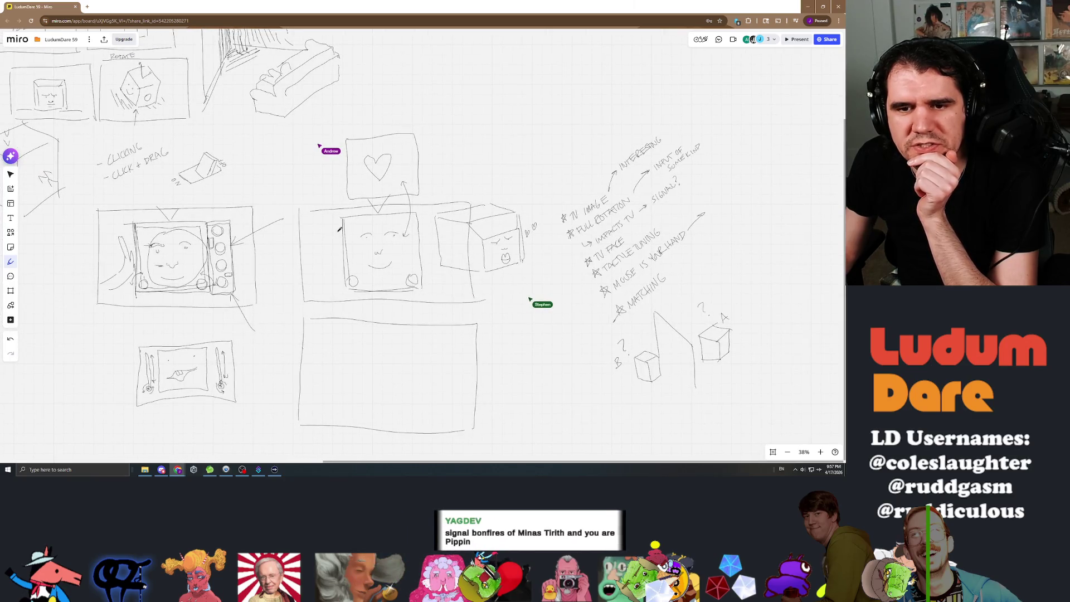
drag(421, 104, 346, 210)
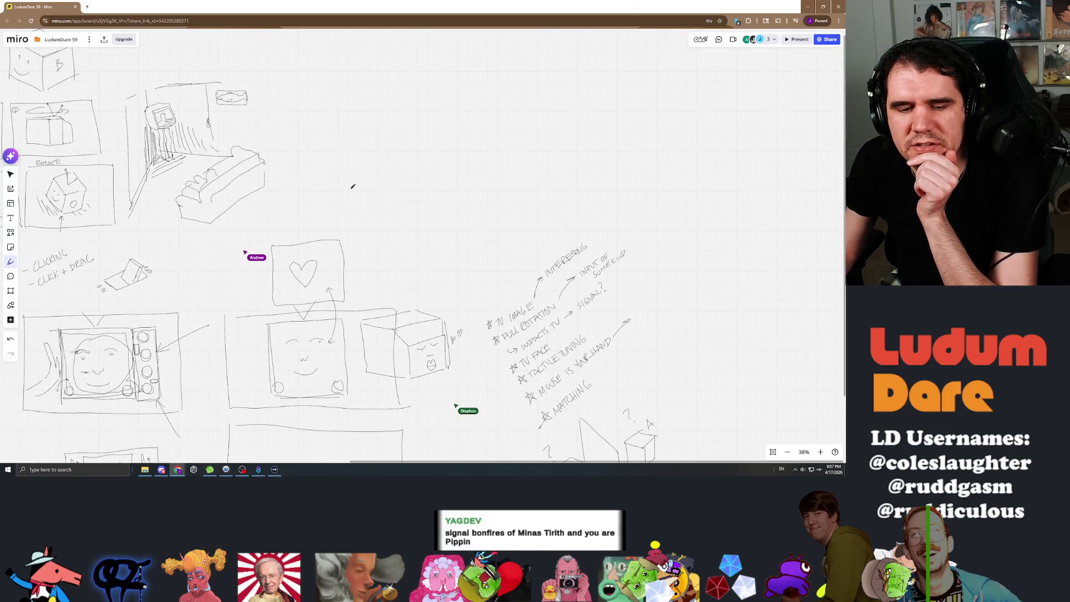
mouse_move(277, 196)
mouse_down()
mouse_move(466, 186)
mouse_move(594, 226)
mouse_move(490, 289)
mouse_move(292, 65)
mouse_up()
scroll(292, 65, down, 3)
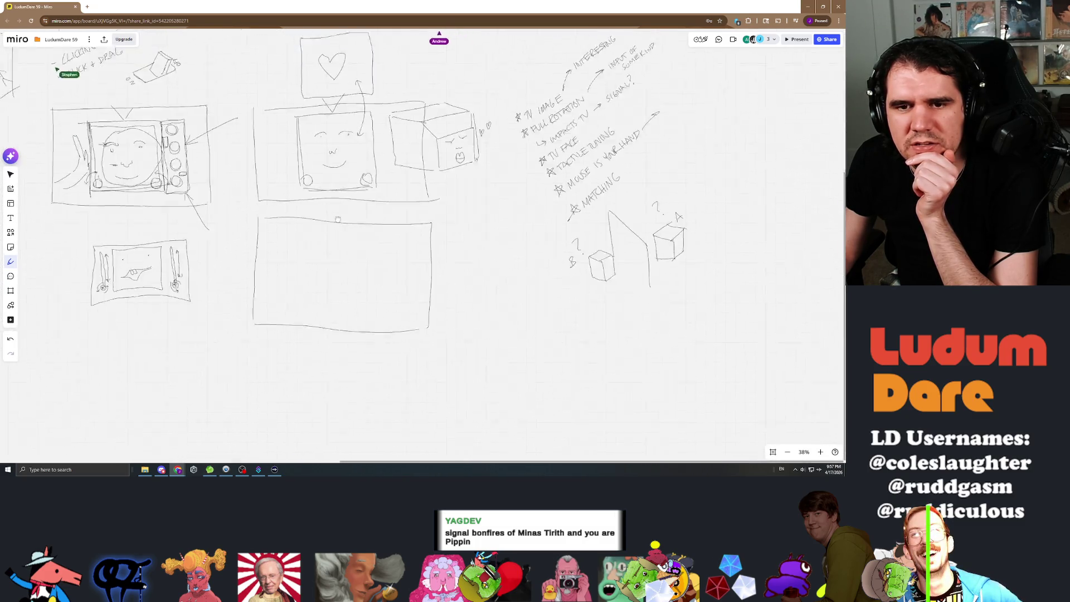
scroll(334, 168, left, 3)
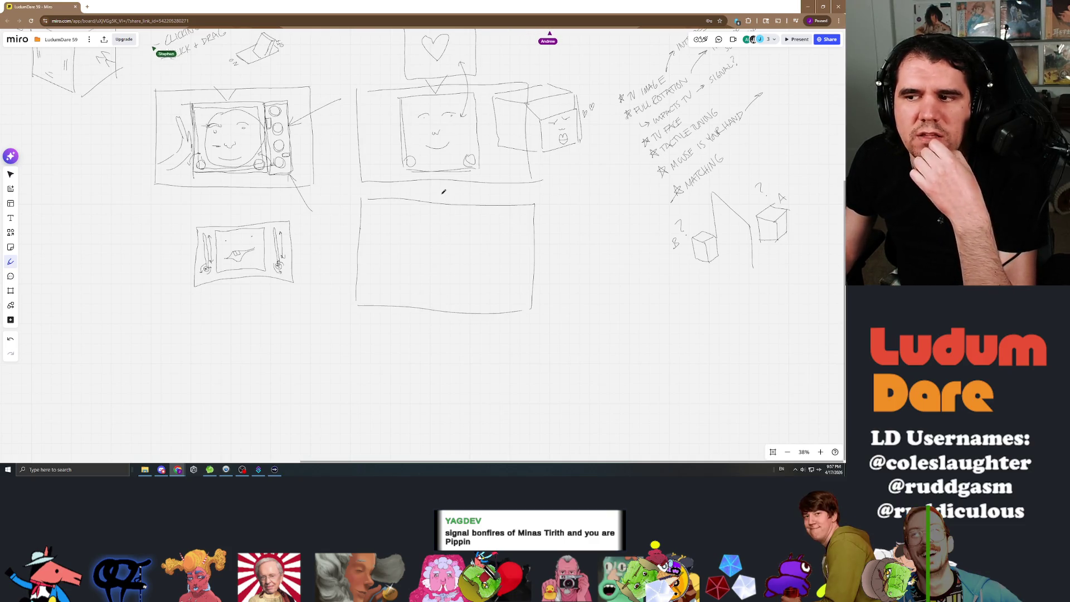
scroll(463, 307, up, 2)
scroll(463, 307, right, 1)
scroll(463, 307, up, 2)
scroll(463, 306, left, 4)
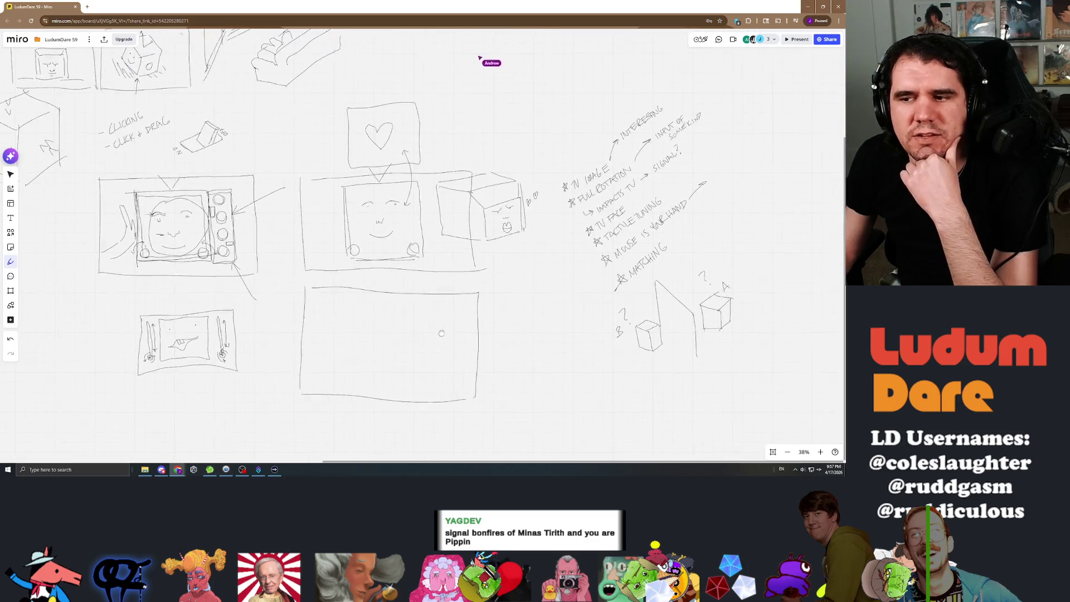
scroll(374, 306, down, 2)
scroll(374, 306, left, 3)
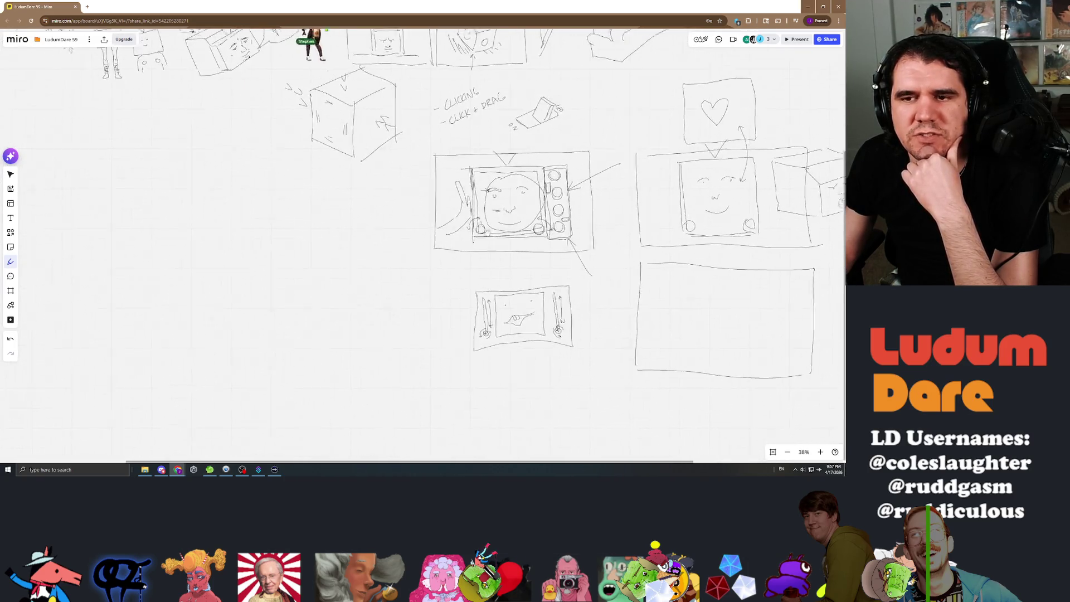
scroll(374, 306, up, 3)
scroll(374, 306, right, 3)
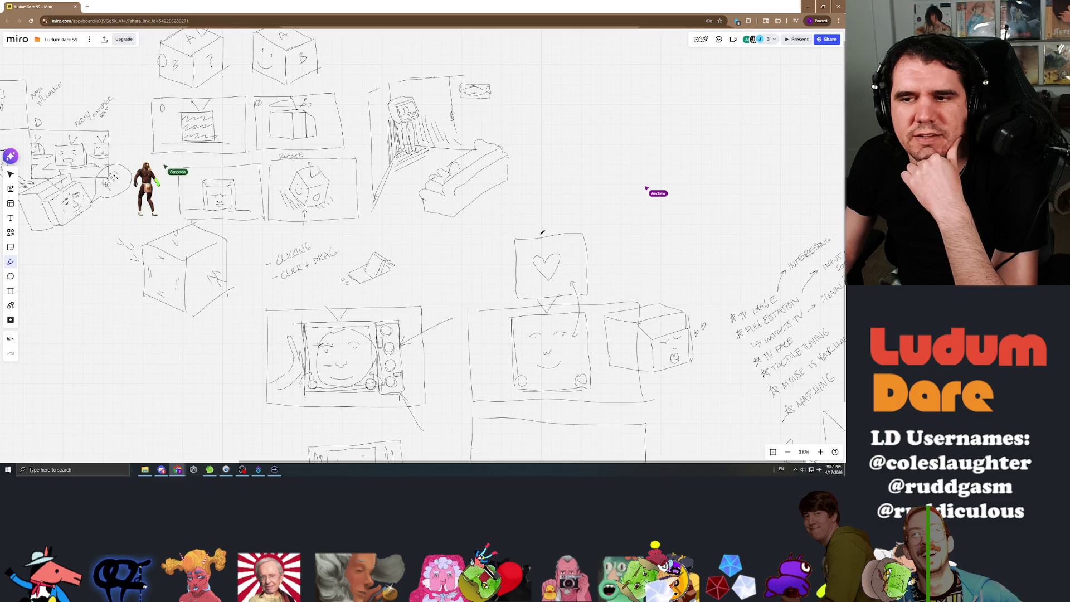
scroll(460, 191, right, 4)
scroll(460, 191, up, 1)
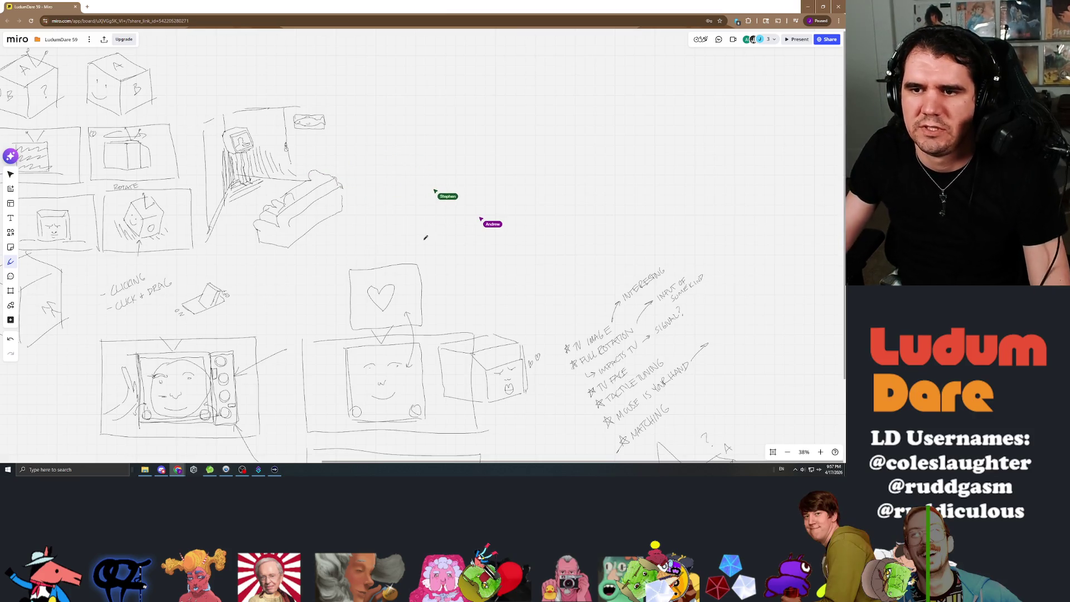
Step: Zoom in to 83% and draw a rectangle with a stick figure inside it
scroll(446, 223, up, 5)
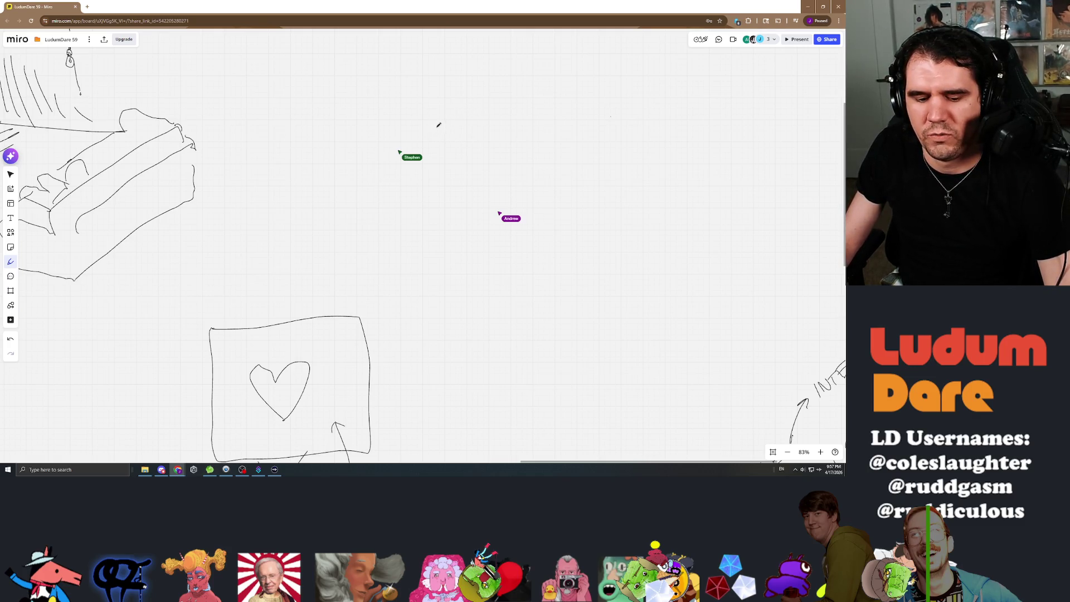
mouse_move(438, 219)
mouse_down()
mouse_move(550, 225)
mouse_move(556, 96)
mouse_move(431, 115)
mouse_up()
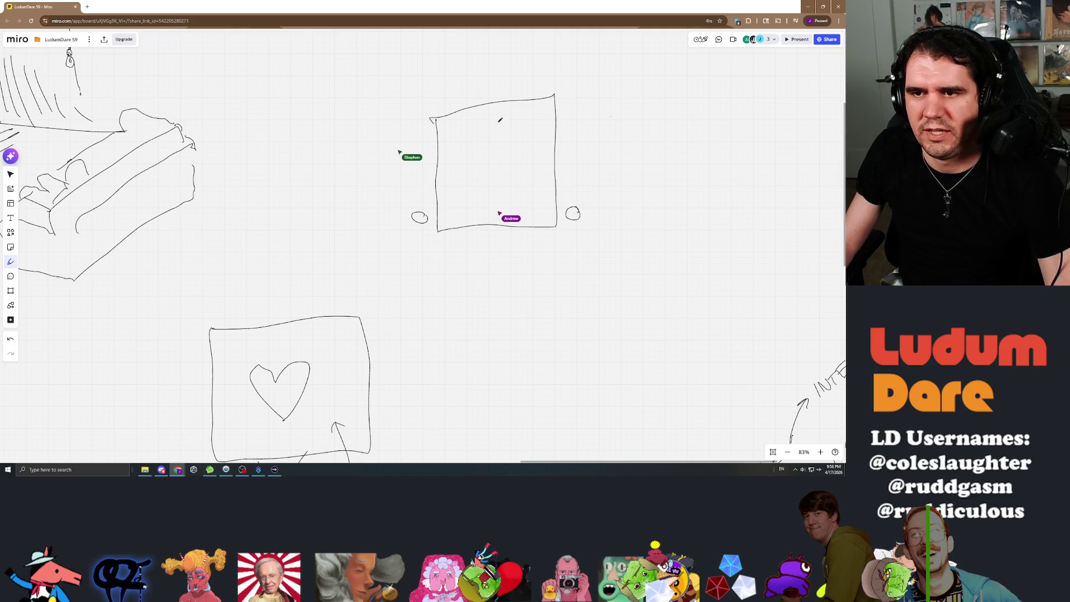
drag(500, 124, 497, 182)
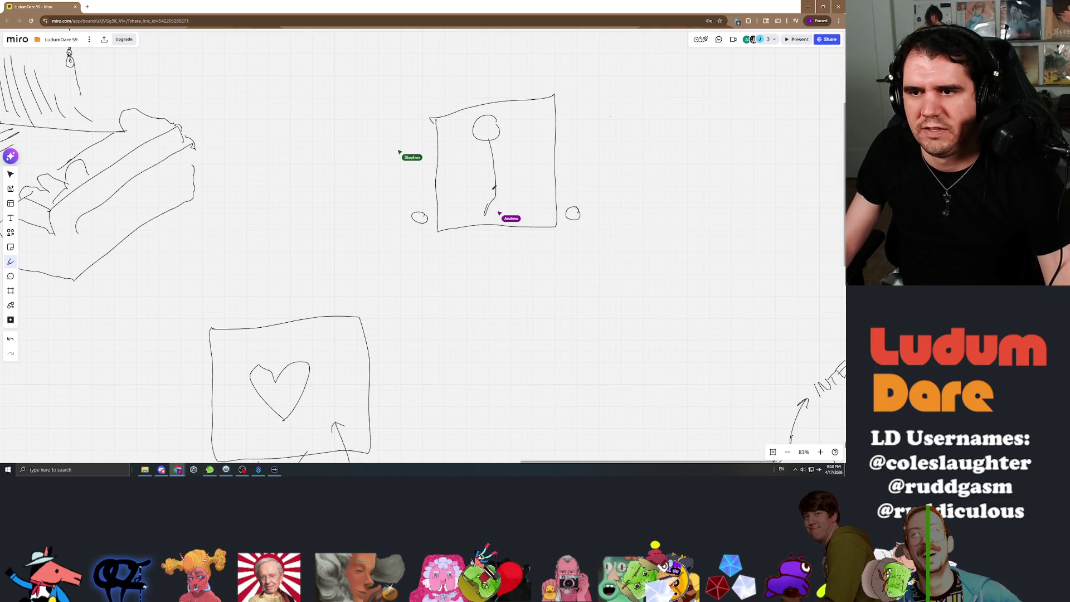
drag(487, 140, 493, 166)
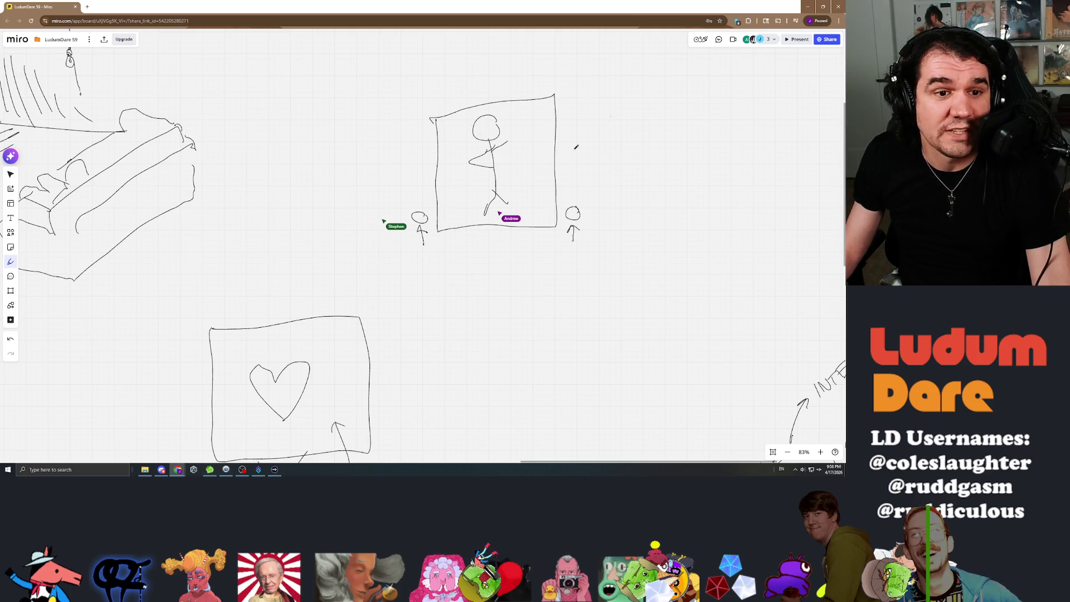
Step: Add a downward arrow above the framed figure and an arrow curving up to the right
drag(488, 51, 506, 78)
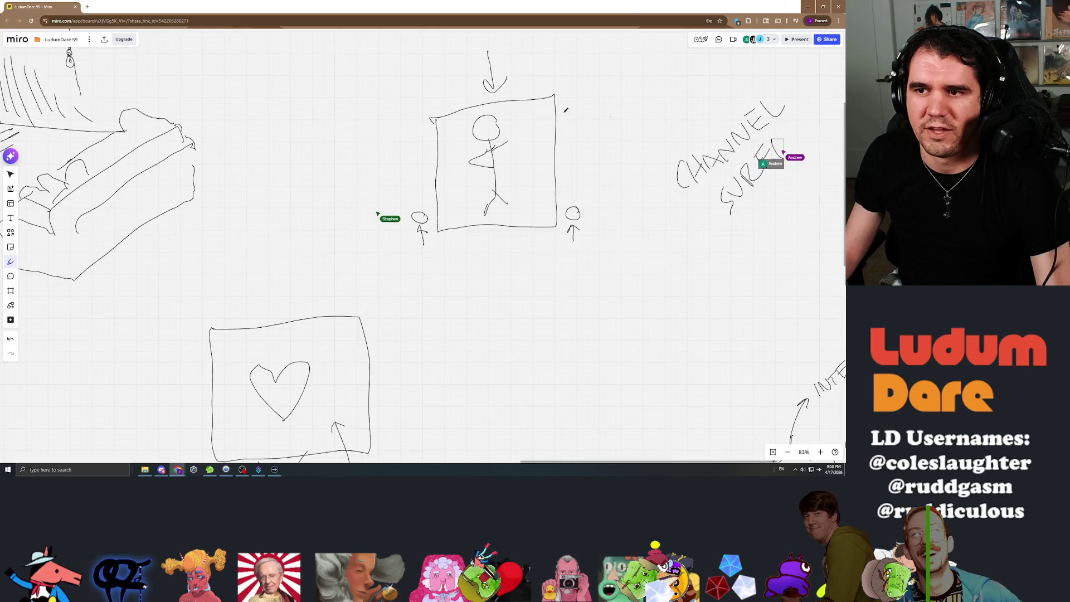
scroll(528, 225, down, 5)
scroll(529, 226, up, 3)
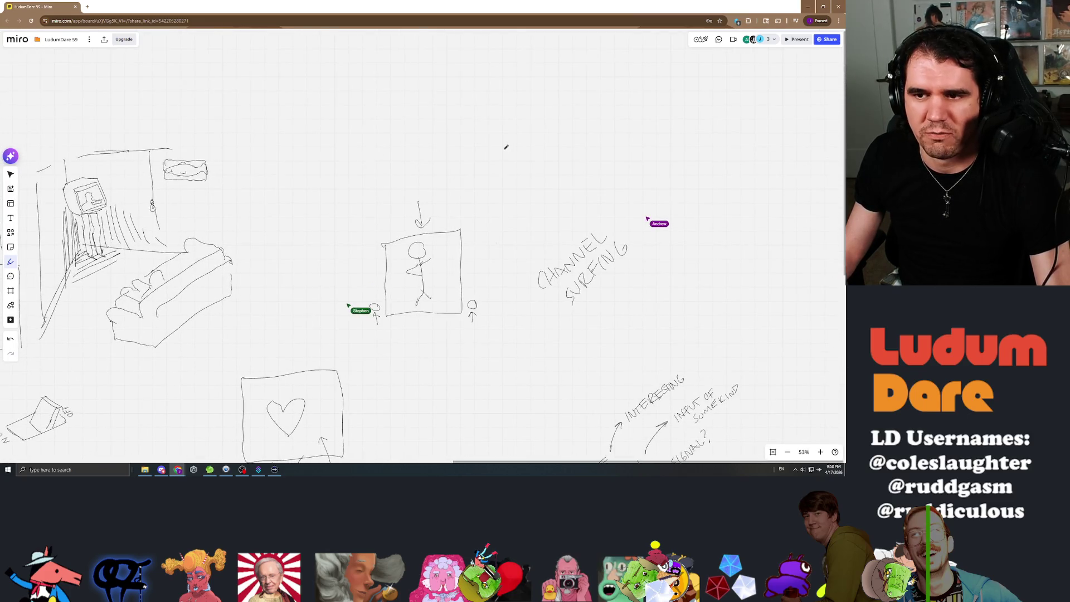
drag(471, 228, 511, 171)
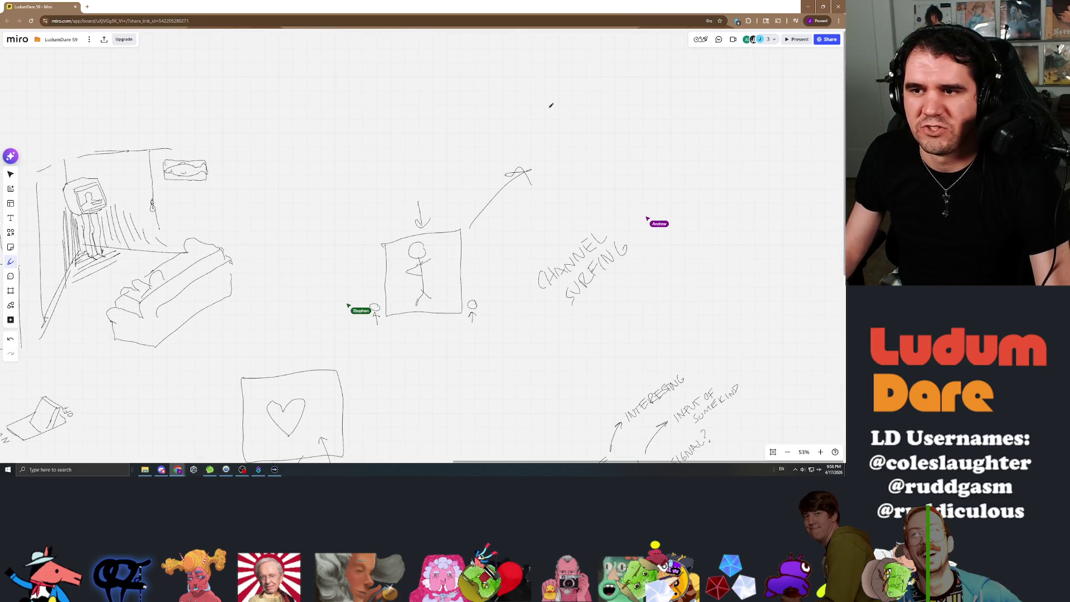
Step: Close the top of the second figure's frame, add a small circle beside it, and sketch the arrowhead
mouse_move(631, 89)
mouse_down()
mouse_move(551, 95)
mouse_move(581, 102)
mouse_move(584, 144)
mouse_move(596, 150)
mouse_move(586, 126)
mouse_up()
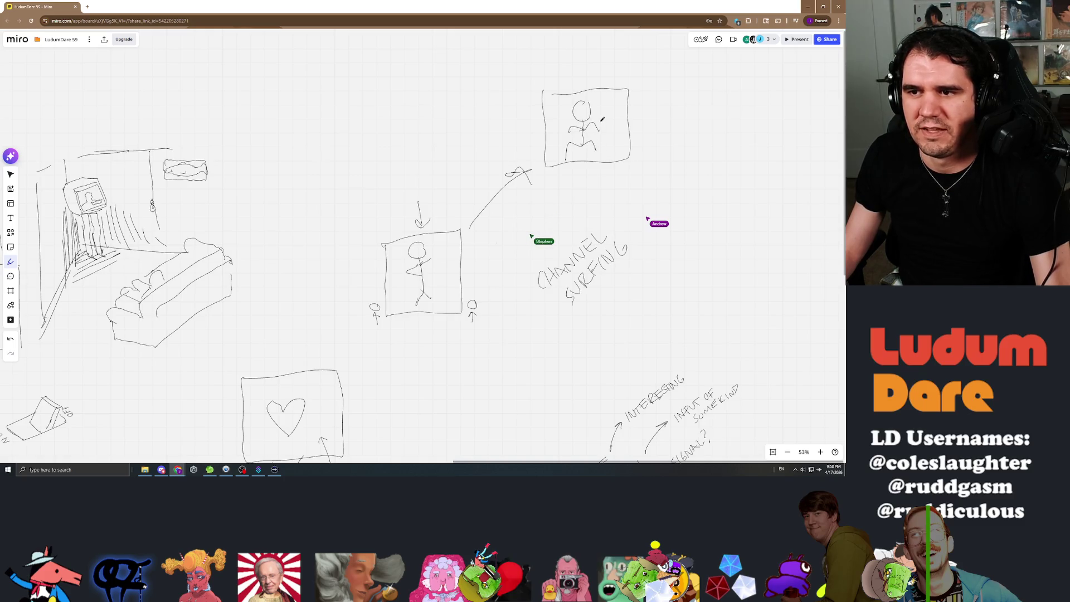
drag(646, 149, 645, 151)
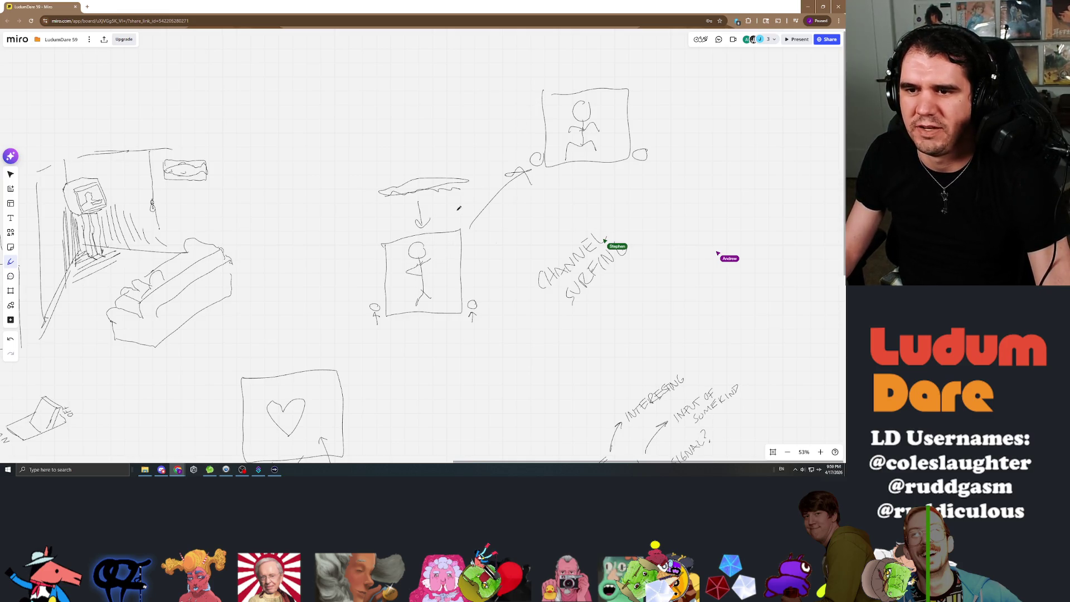
drag(488, 169, 493, 192)
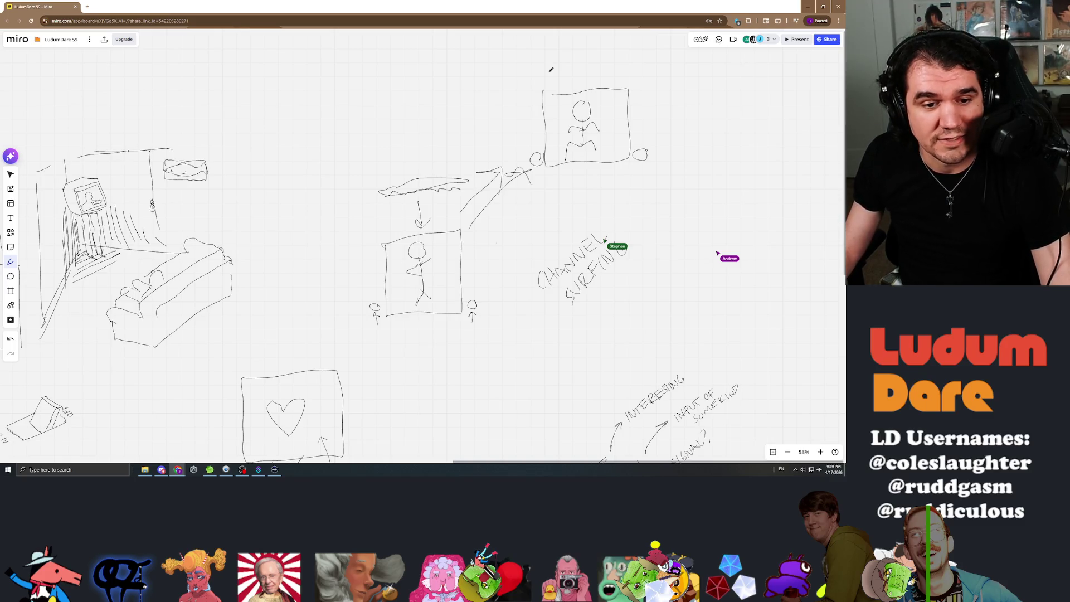
Step: Scroll the board right and down to view both framed figures and the CHANNEL SURFING label
scroll(435, 146, right, 5)
scroll(435, 146, down, 2)
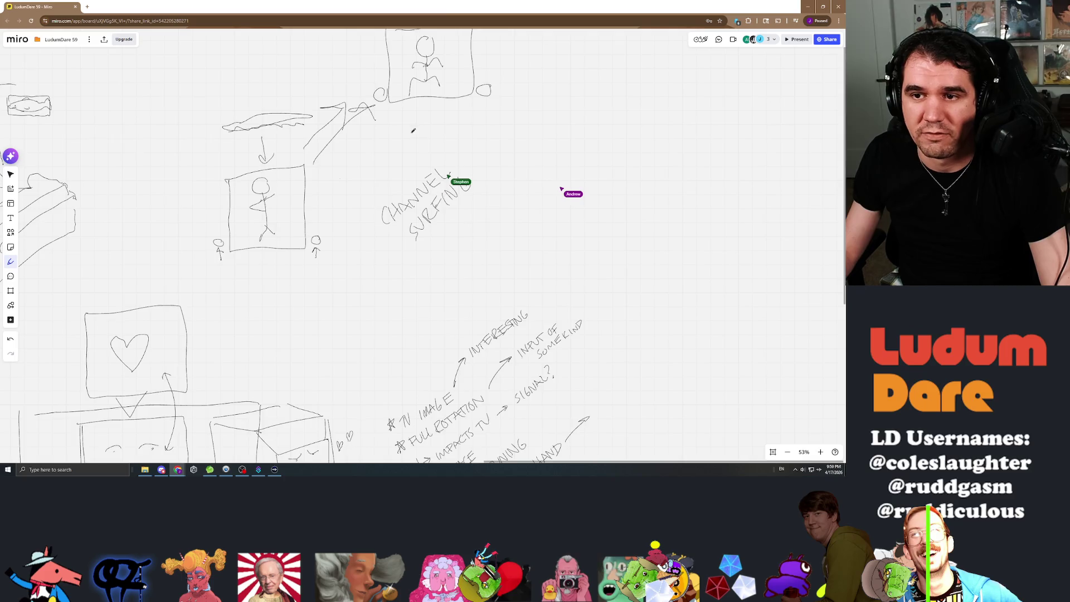
scroll(413, 130, up, 3)
scroll(413, 131, left, 2)
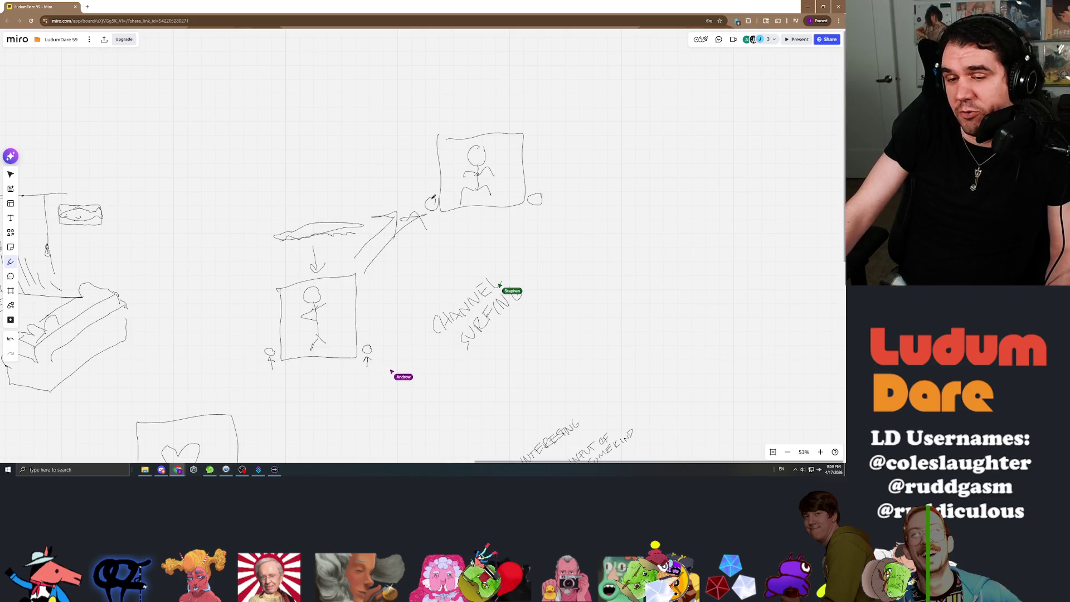
scroll(404, 171, right, 3)
scroll(403, 171, down, 2)
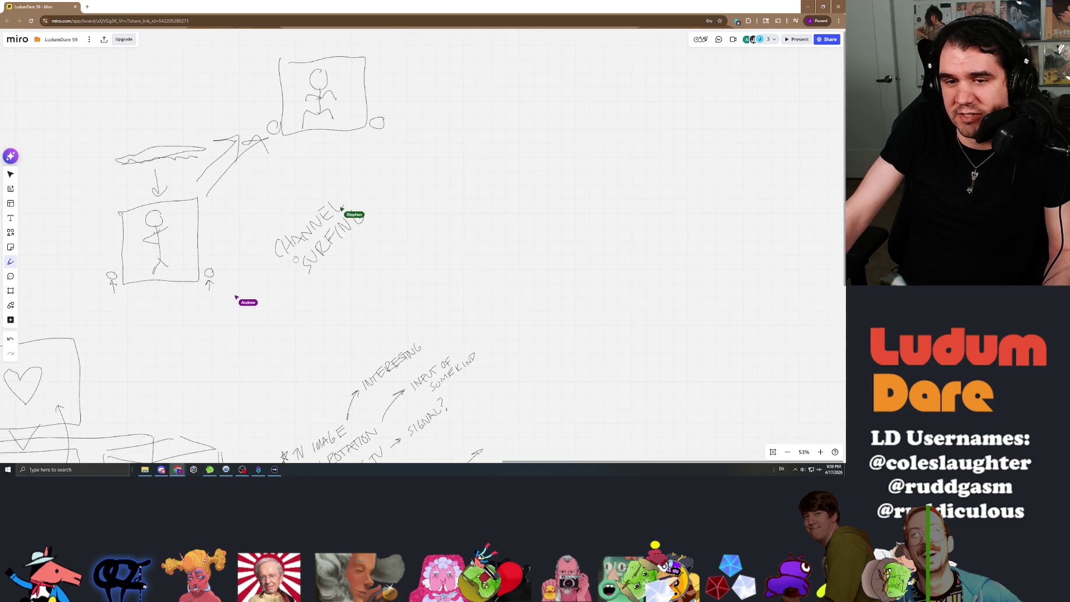
scroll(295, 260, left, 3)
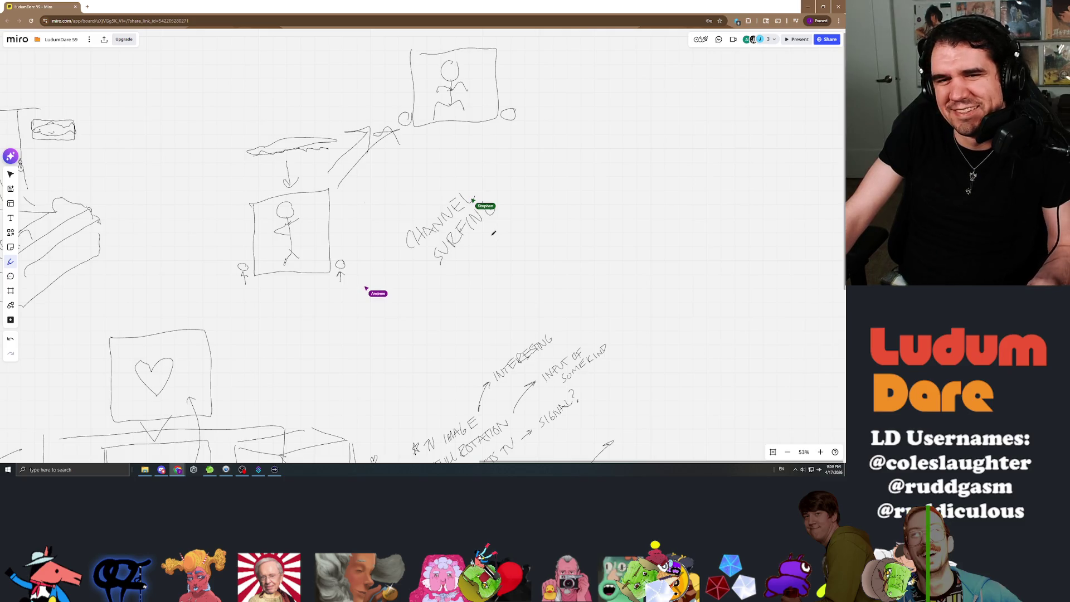
scroll(341, 221, left, 4)
scroll(436, 241, right, 2)
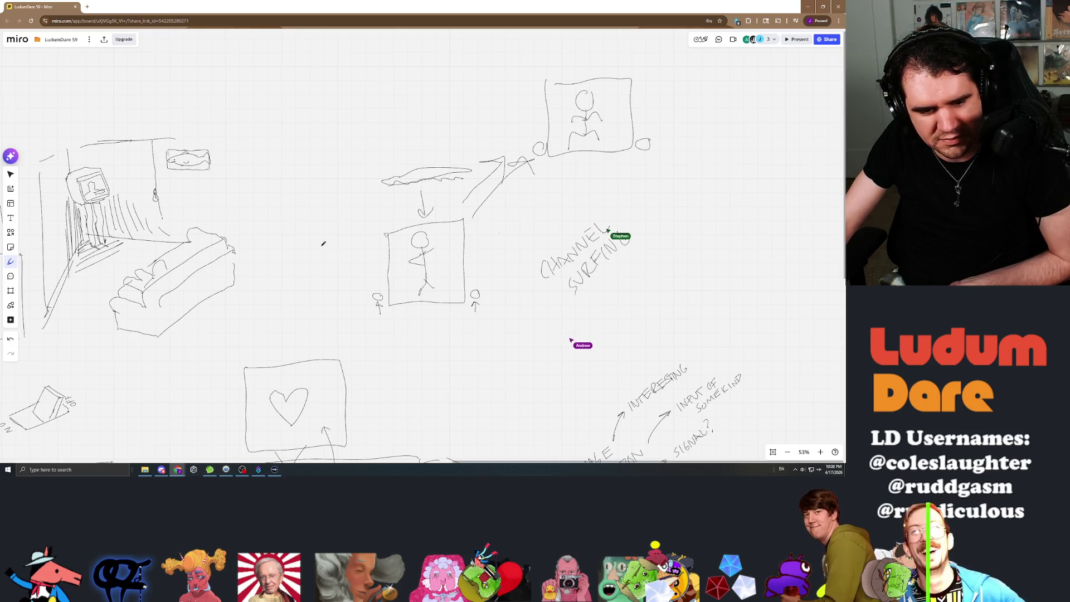
drag(576, 185, 481, 172)
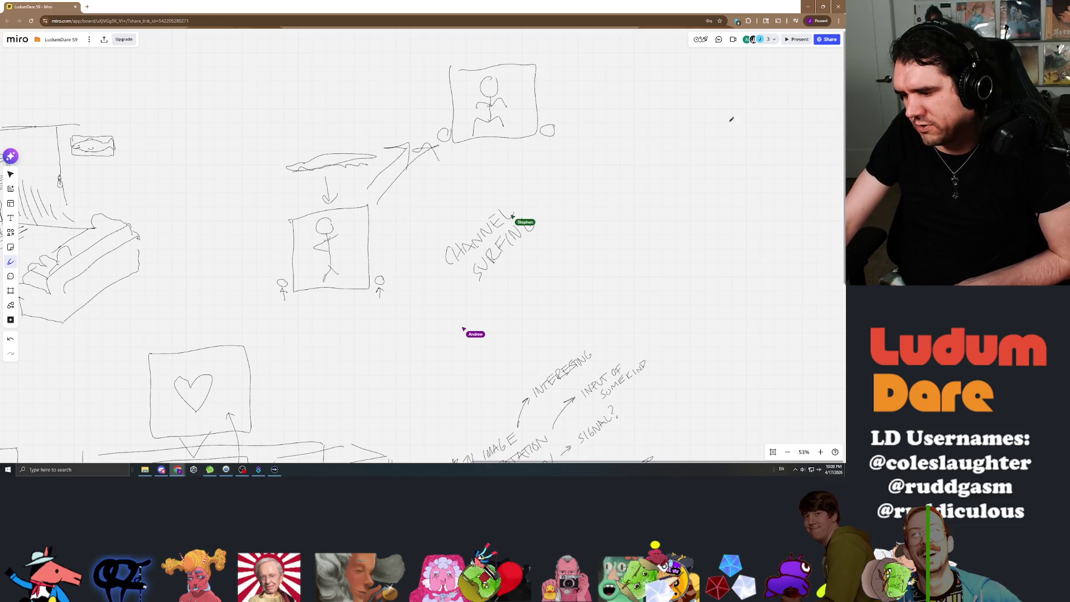
scroll(566, 125, up, 5)
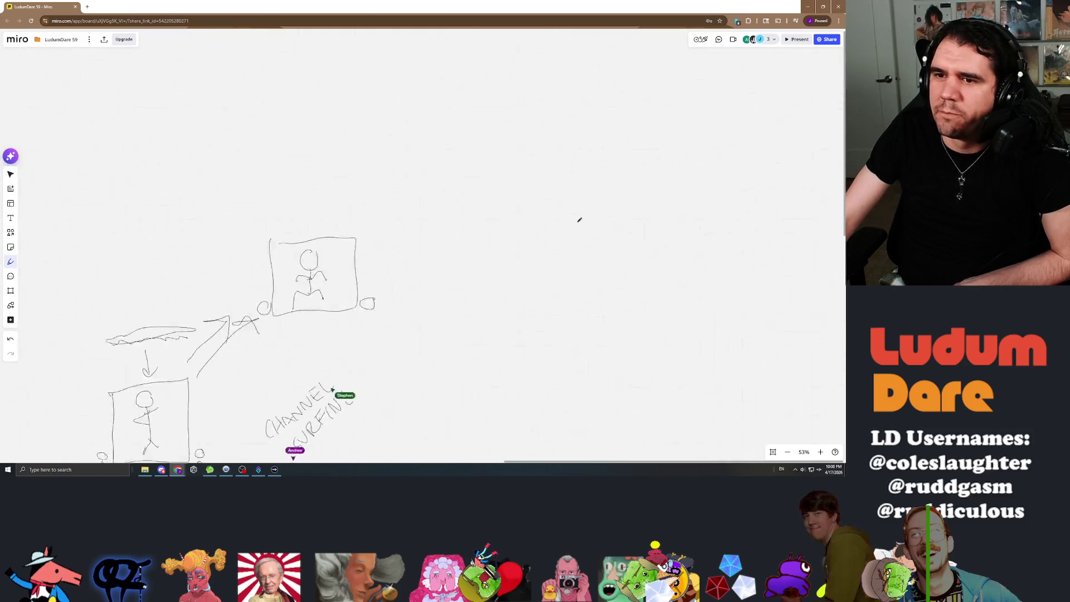
scroll(566, 125, right, 1)
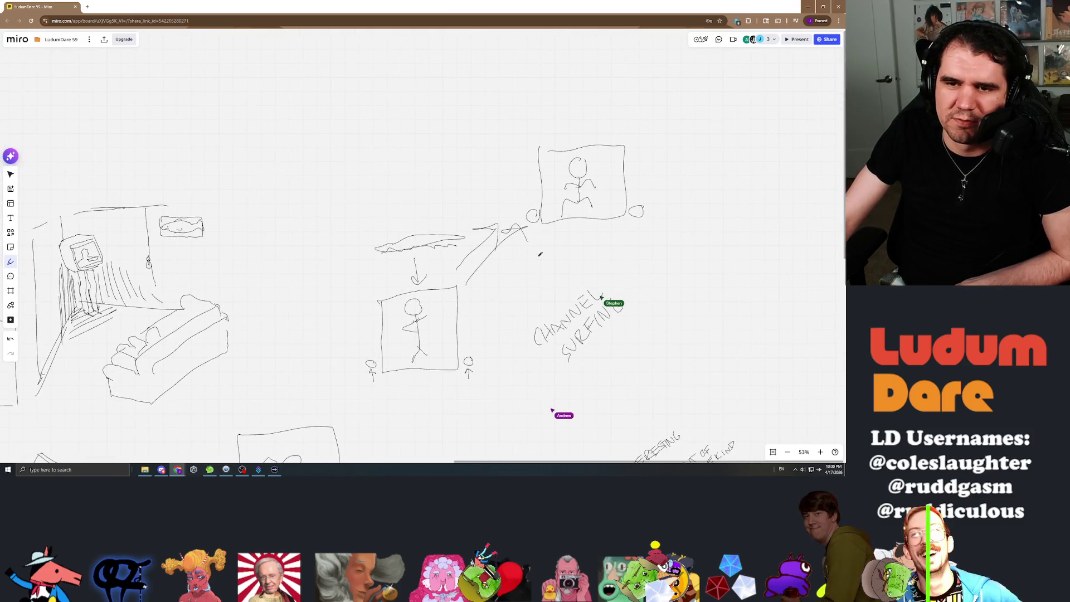
scroll(540, 254, down, 4)
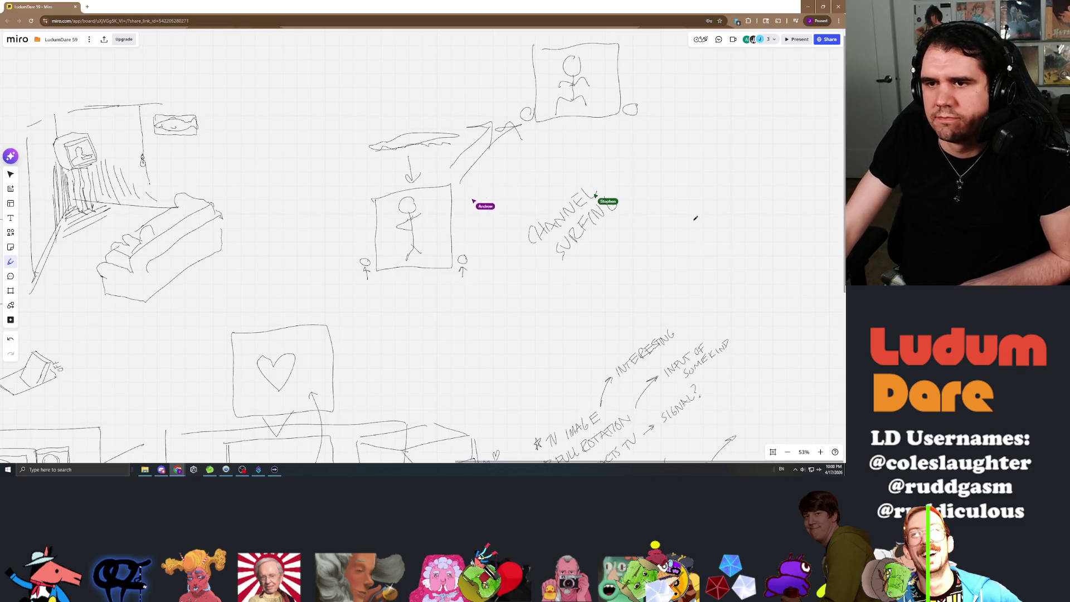
drag(694, 215, 663, 263)
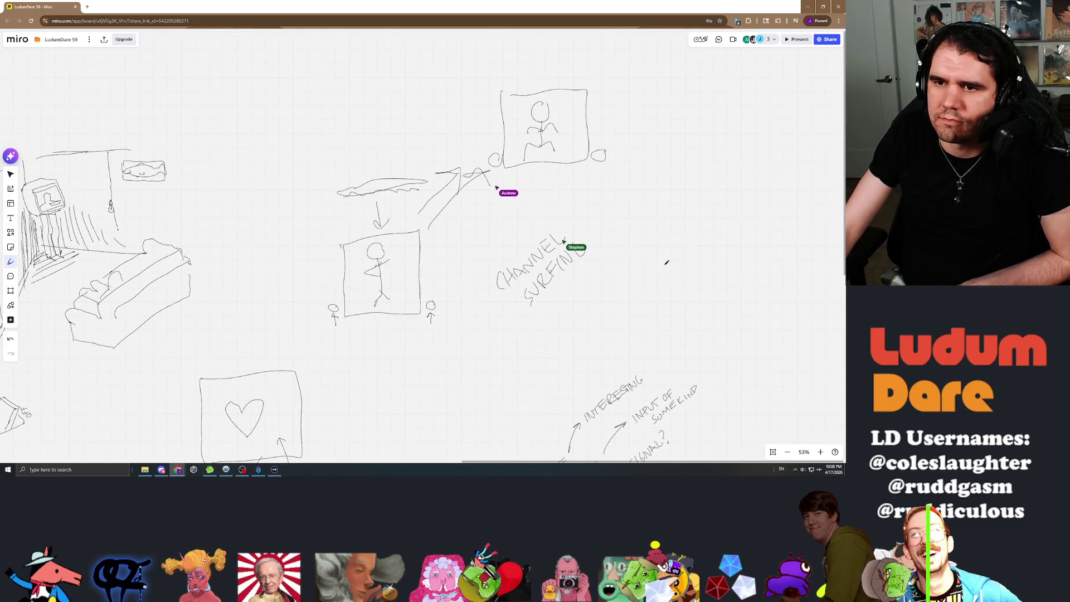
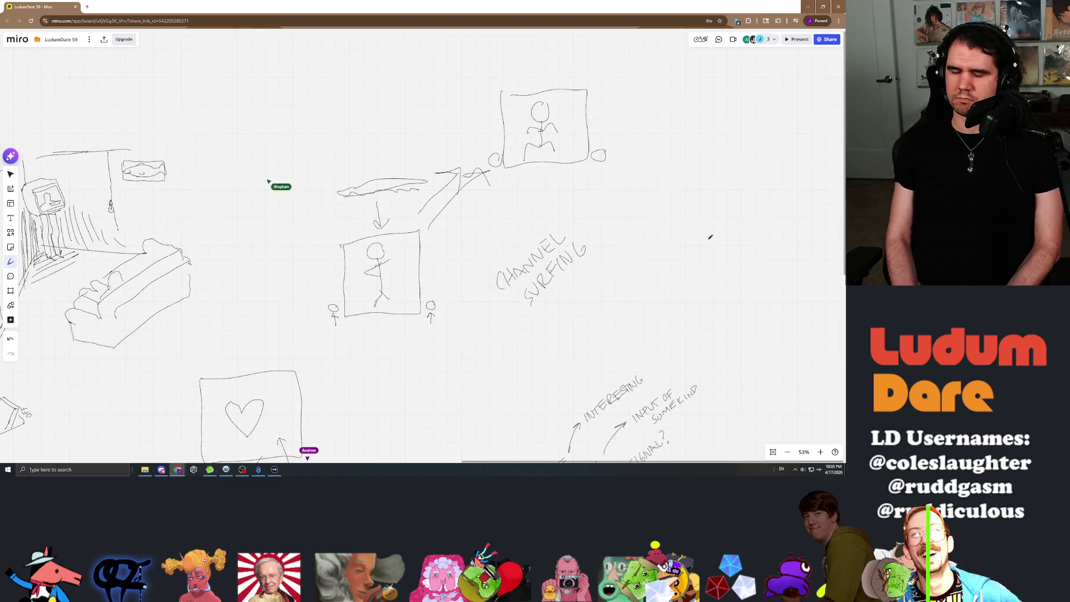
Step: Zoom the board out from 53% to 34% and pan up-left over the concept sketches
scroll(707, 235, down, 5)
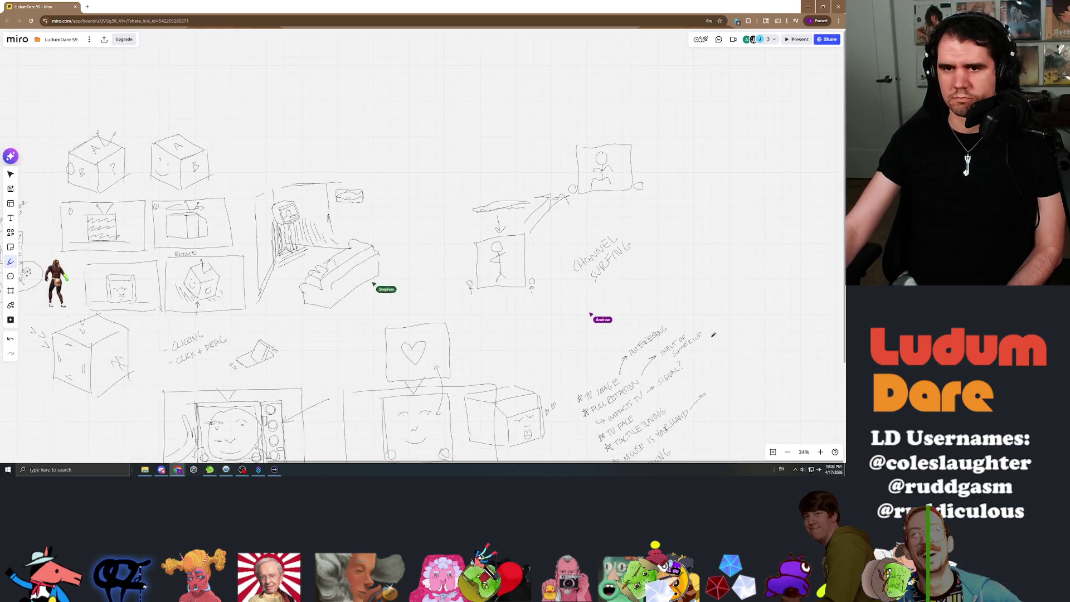
drag(477, 335, 396, 224)
scroll(501, 267, up, 2)
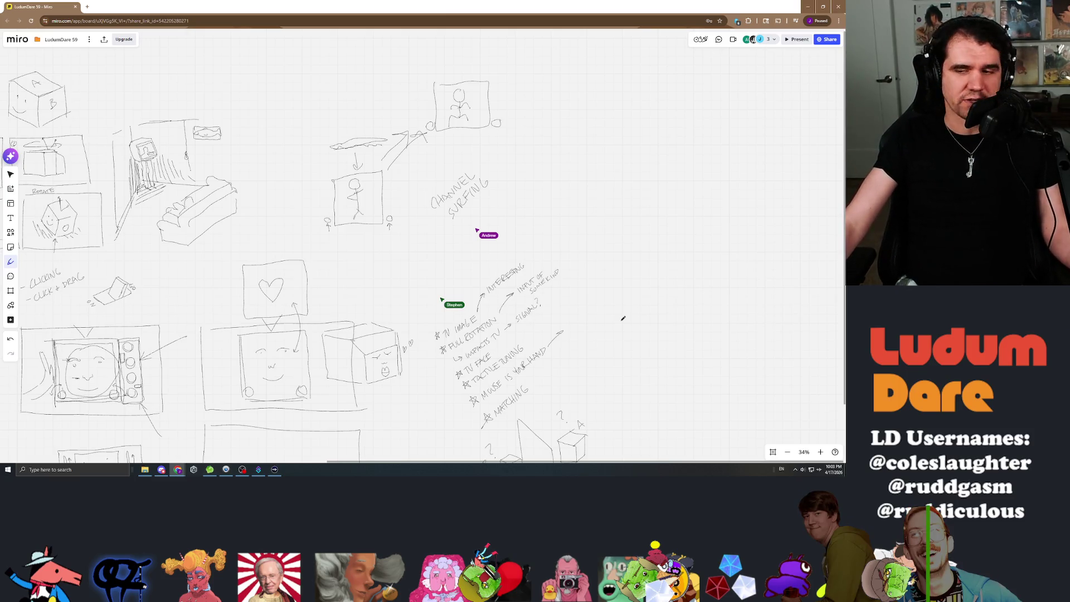
Step: Pan down to centre the brainstorm list and the two small cubes beneath it
scroll(645, 277, down, 3)
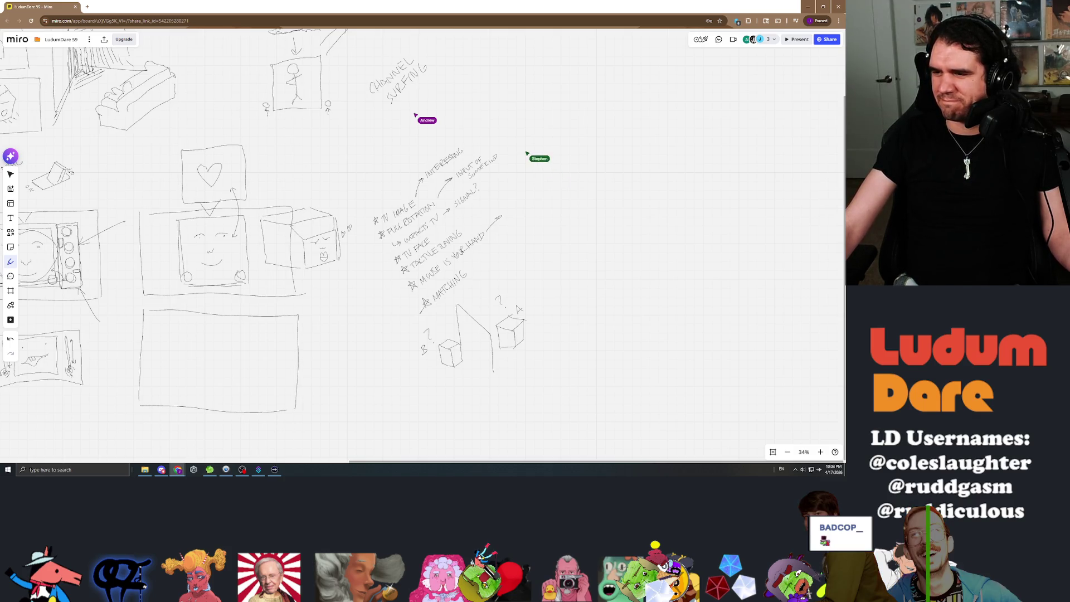
mouse_move(597, 220)
mouse_down()
mouse_move(637, 263)
mouse_move(646, 248)
mouse_up()
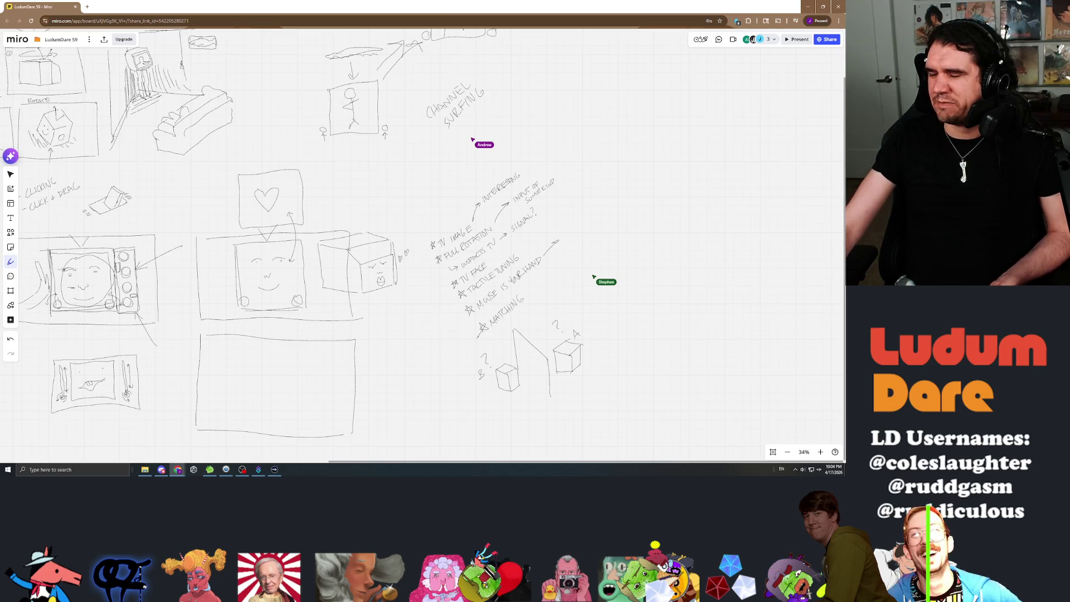
scroll(614, 146, down, 3)
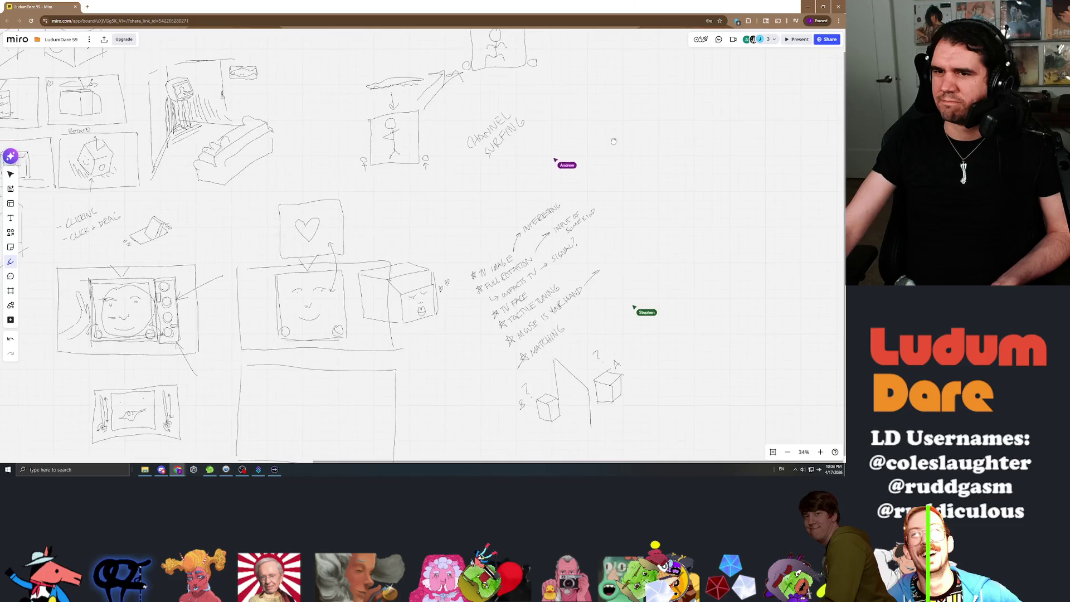
Step: Draw a curved pen arrow pointing toward the stick-figure sketch
scroll(614, 146, right, 2)
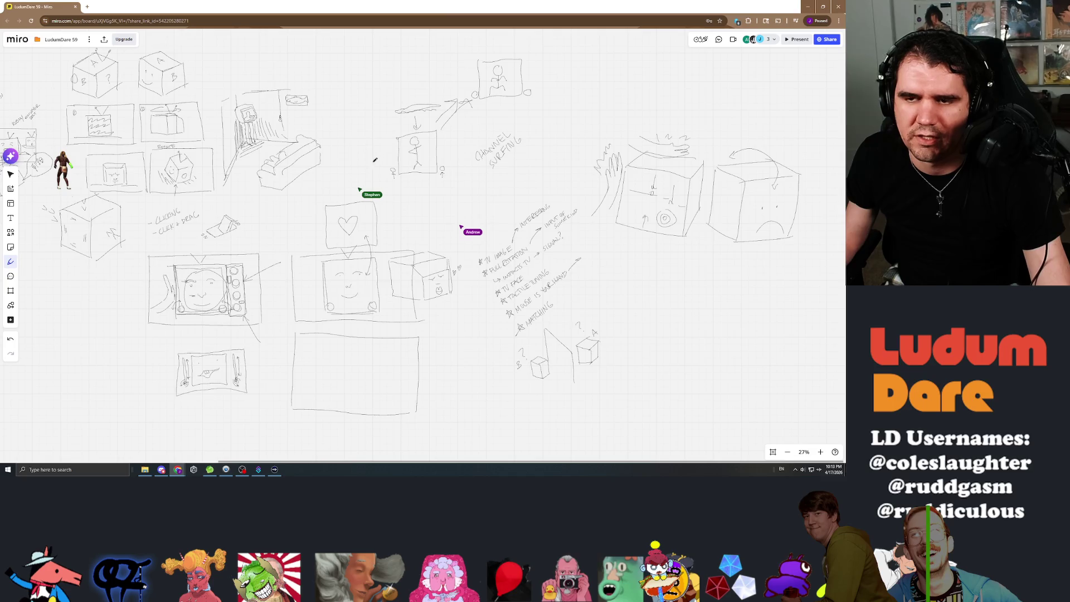
mouse_move(358, 164)
mouse_down()
mouse_move(387, 146)
mouse_move(375, 147)
mouse_up()
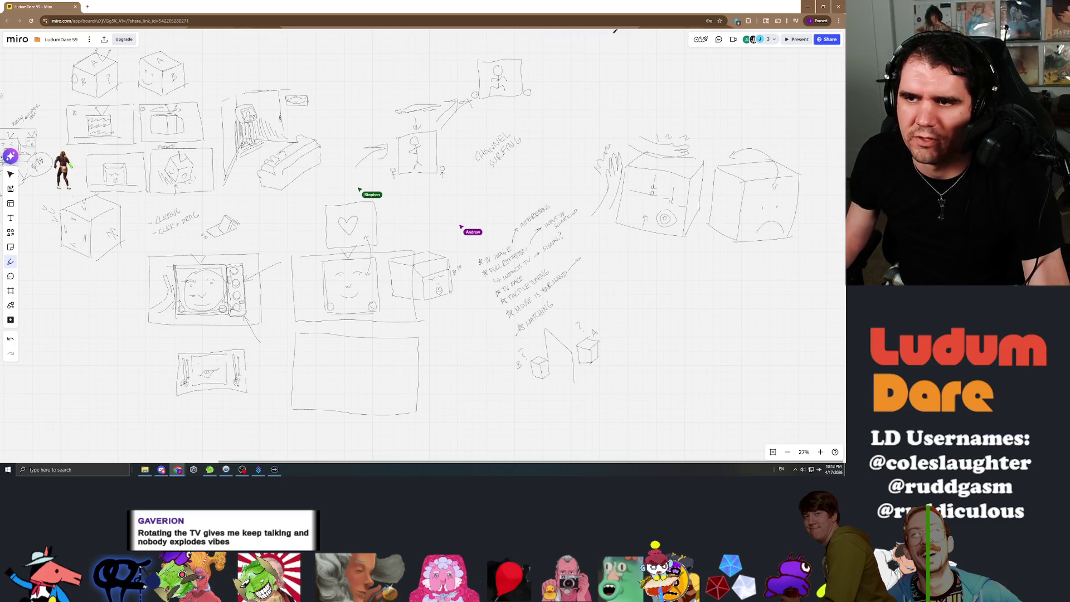
Step: Sketch a new empty square frame at the top of the board, above the cube-and-hand sketch
mouse_move(589, 53)
mouse_down()
mouse_move(601, 100)
mouse_move(634, 43)
mouse_move(594, 47)
mouse_up()
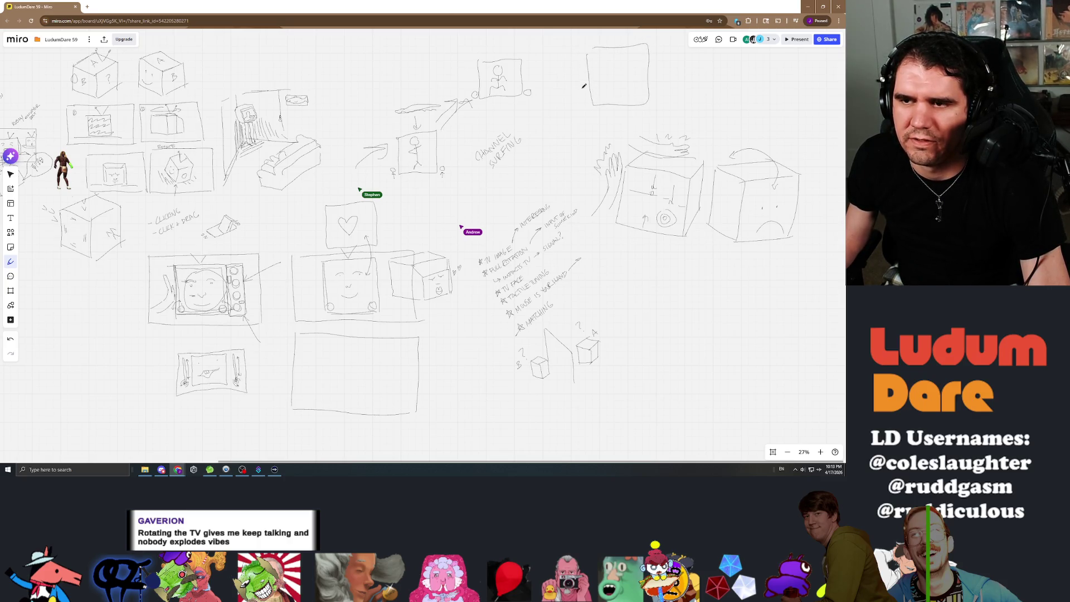
Step: Draw knob-topped joystick sticks and short strokes on both sides of the empty top box
drag(581, 84, 584, 84)
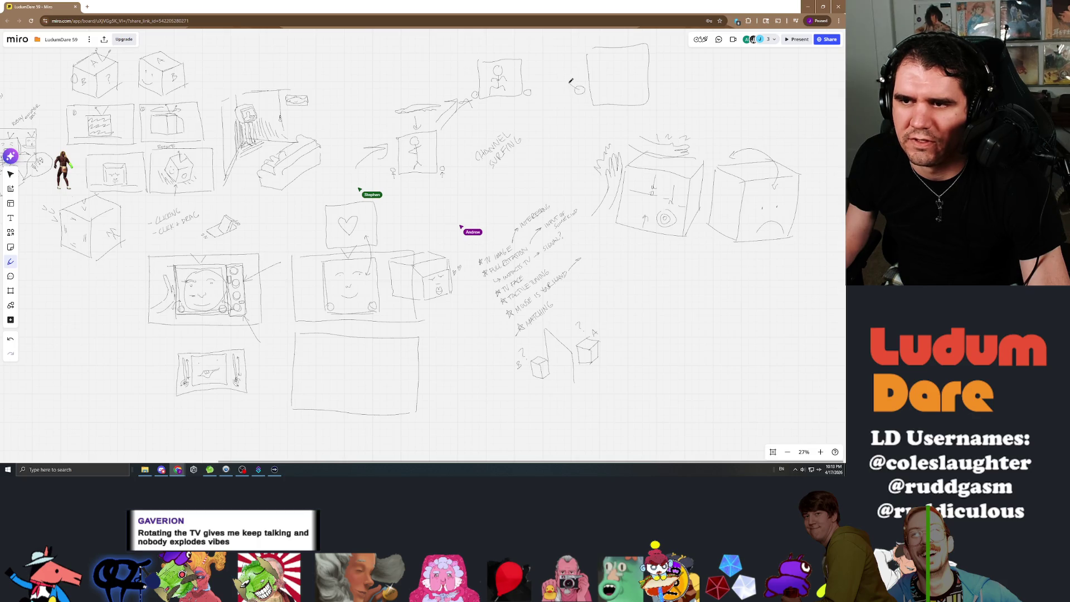
drag(664, 58, 672, 53)
drag(580, 110, 576, 49)
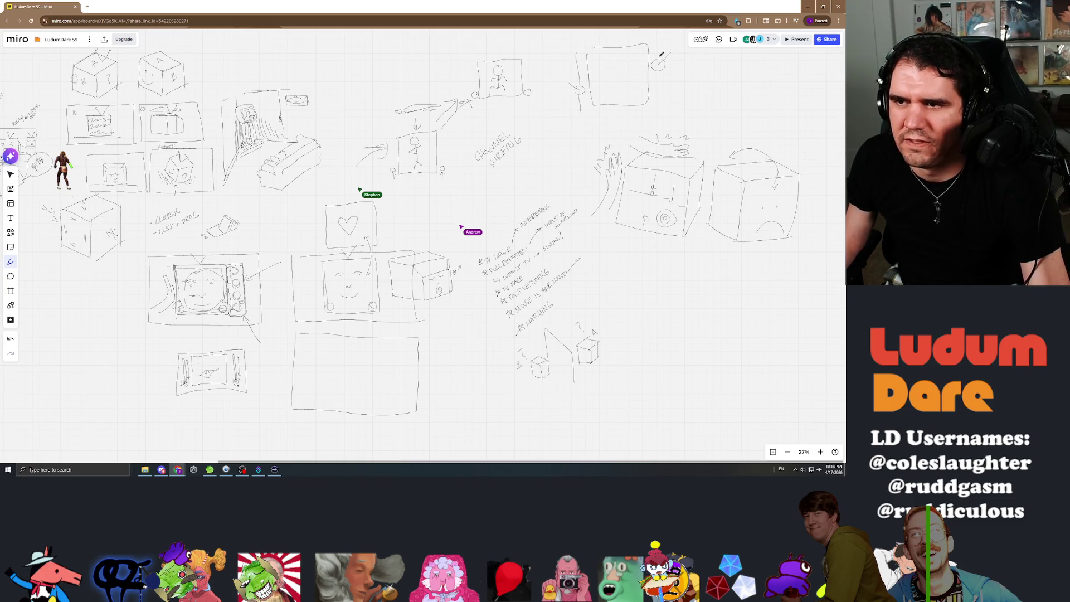
drag(658, 43, 658, 53)
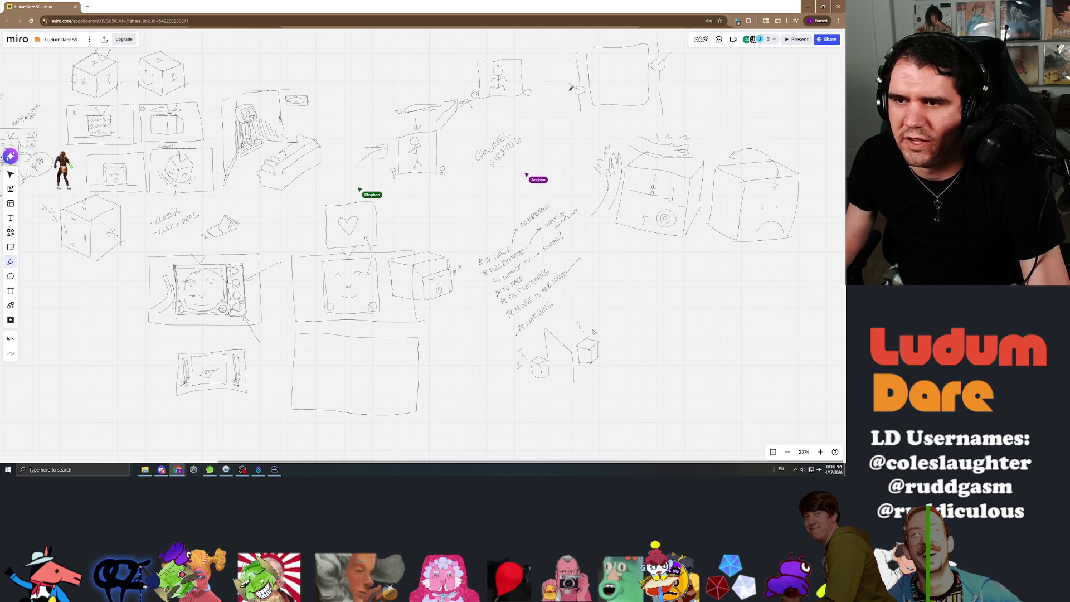
drag(563, 90, 575, 89)
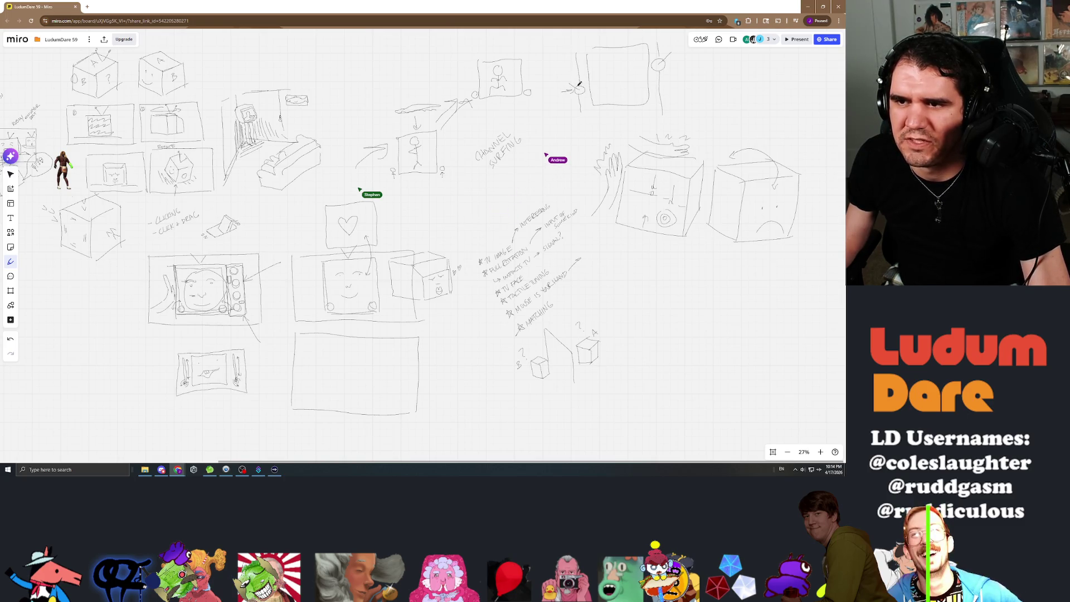
drag(686, 62, 670, 61)
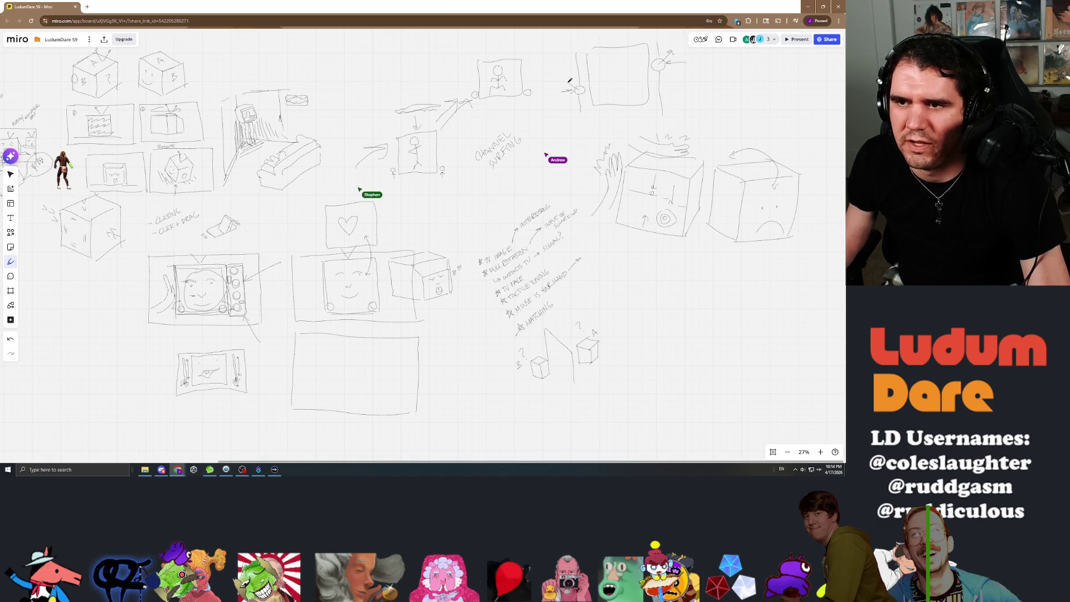
Step: Draw a stick figure inside the box and write W A S D to its left
mouse_move(623, 56)
mouse_down()
mouse_move(610, 64)
mouse_move(608, 97)
mouse_move(607, 84)
mouse_move(622, 82)
mouse_up()
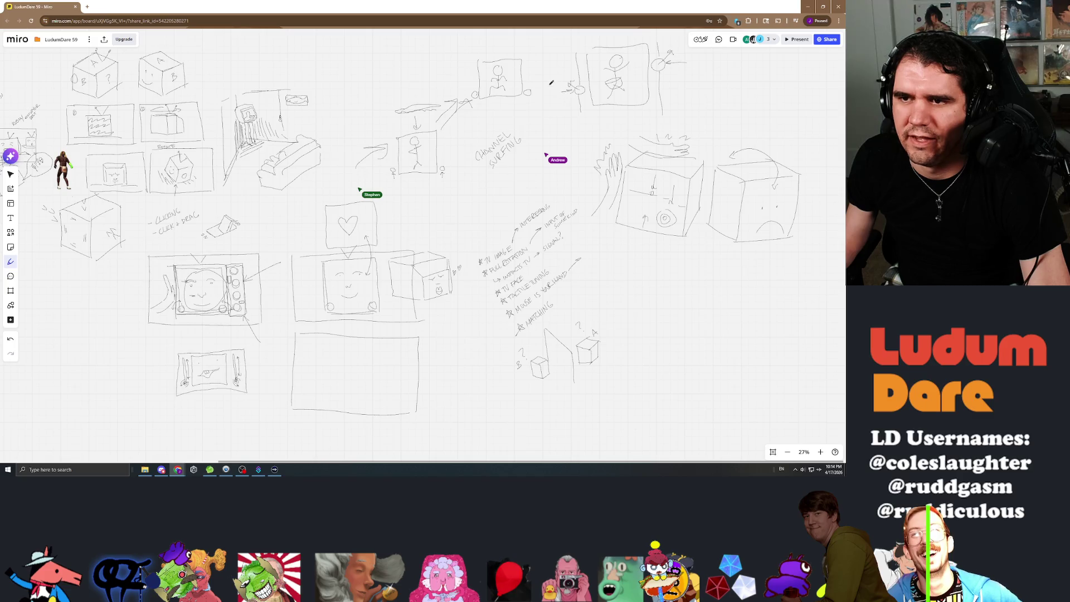
drag(549, 64, 559, 63)
mouse_move(559, 102)
mouse_down()
mouse_move(553, 114)
mouse_move(549, 83)
mouse_move(564, 89)
mouse_up()
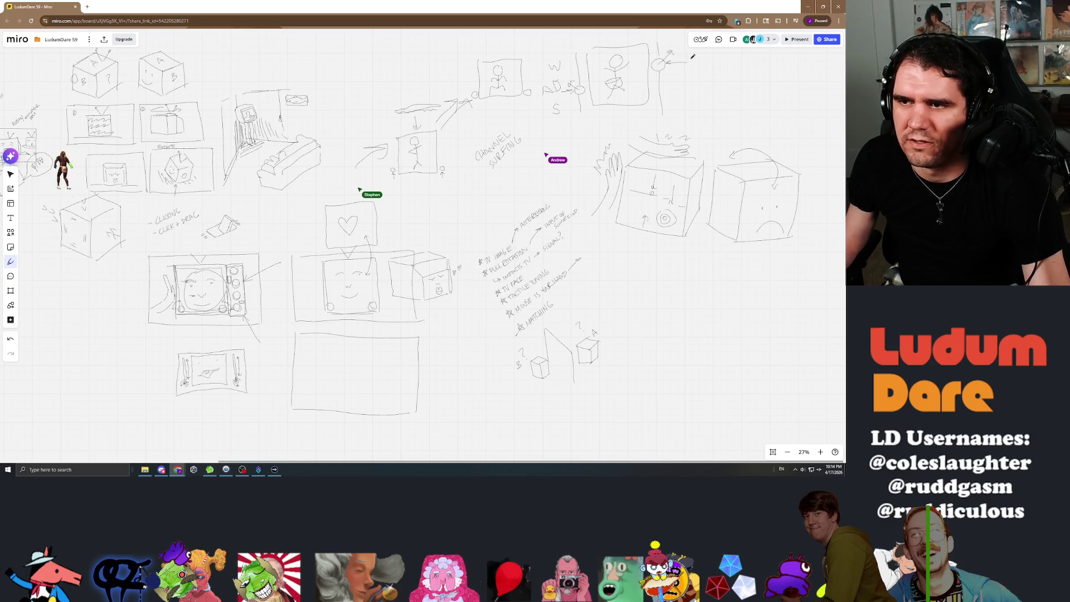